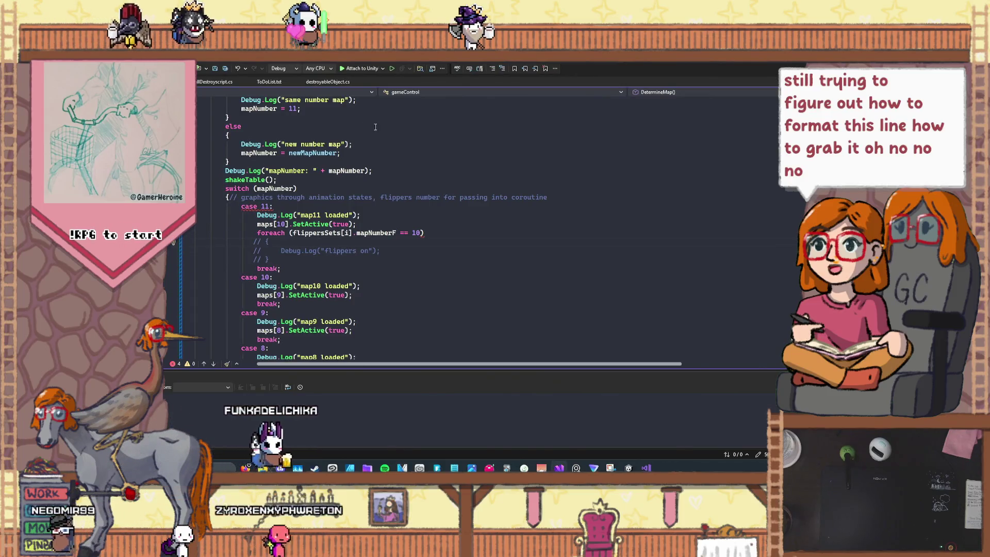
- Remove the // markers from the braces and the Debug.Log line of case 11's foreach loop
click(266, 234)
click(263, 242)
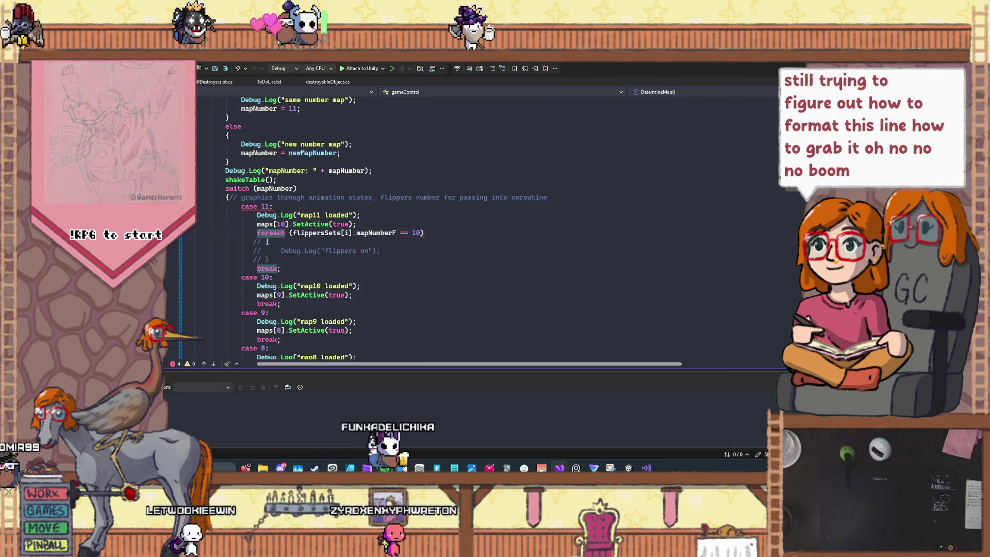
key(BackSpace)
key(BackSpace)
key(BackSpace)
click(264, 250)
key(BackSpace)
key(BackSpace)
key(BackSpace)
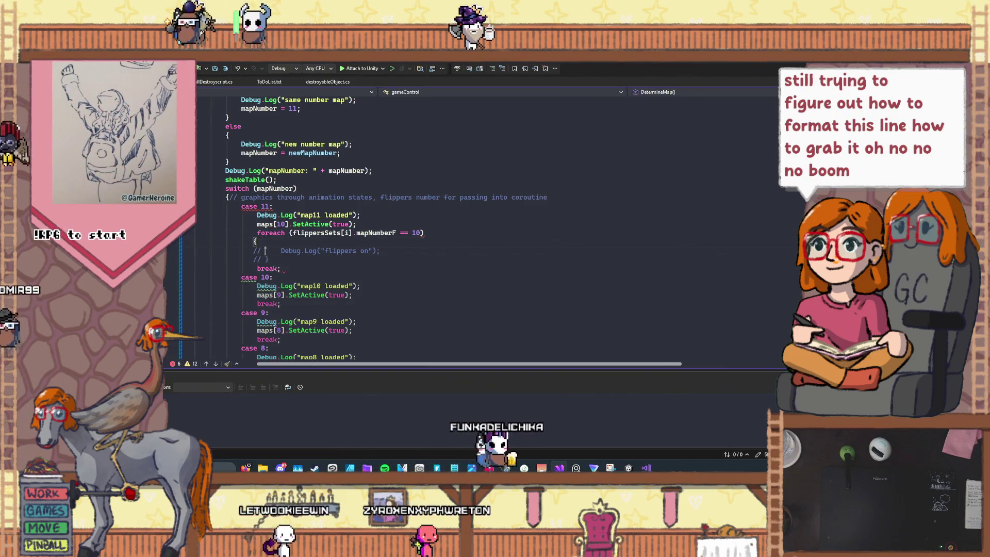
key(BackSpace)
key(BackSpace)
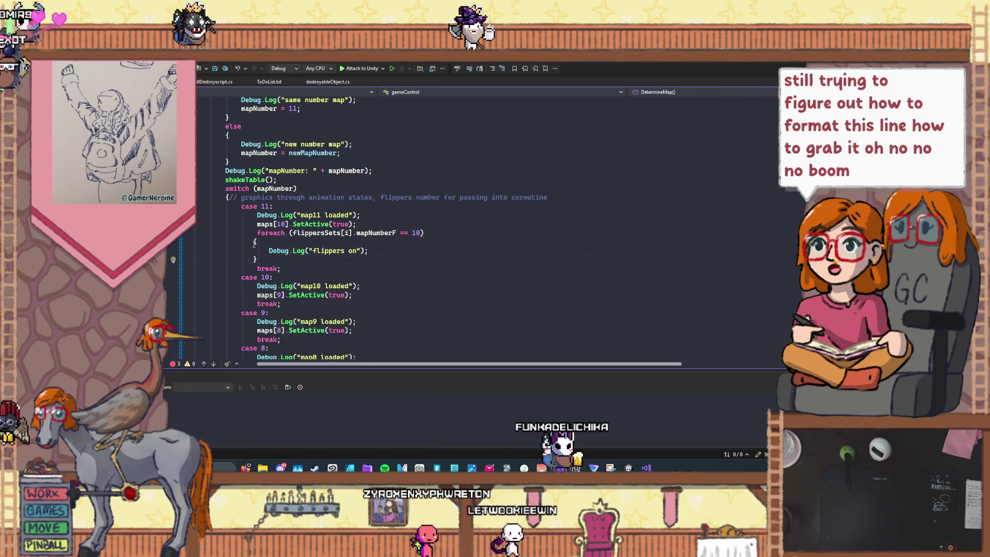
click(255, 259)
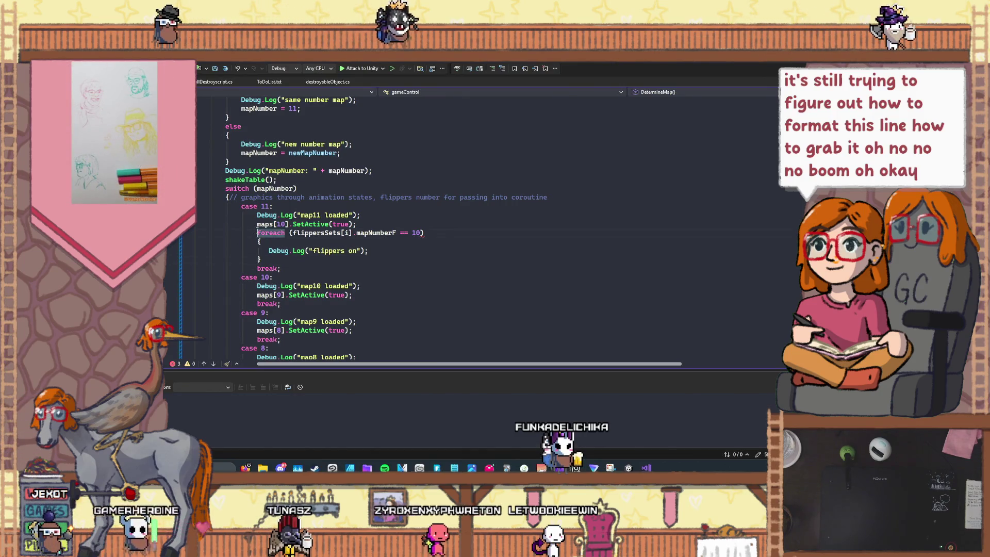
- Wrap the foreach flippers loop in a /* ... */ block comment
click(256, 232)
text(/*)
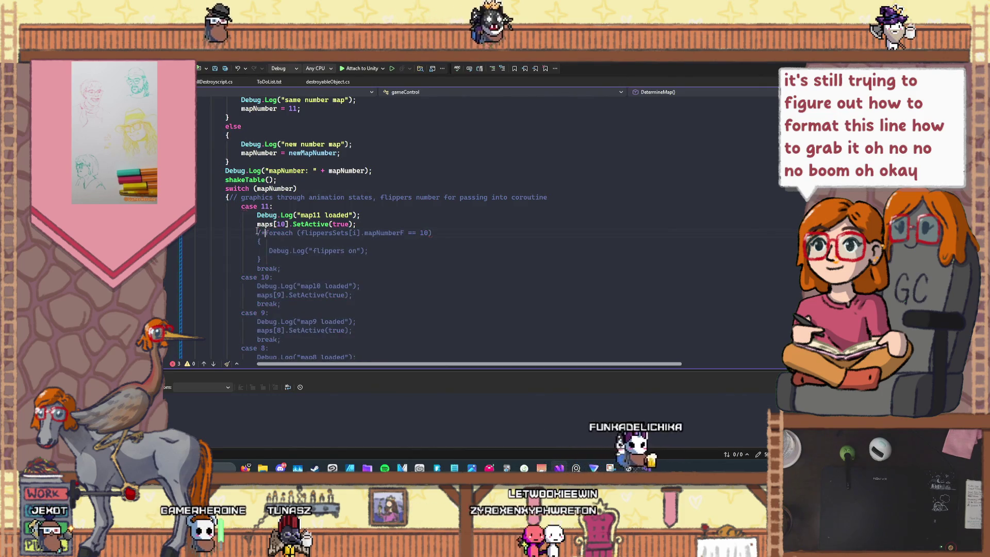
click(276, 259)
text(*/)
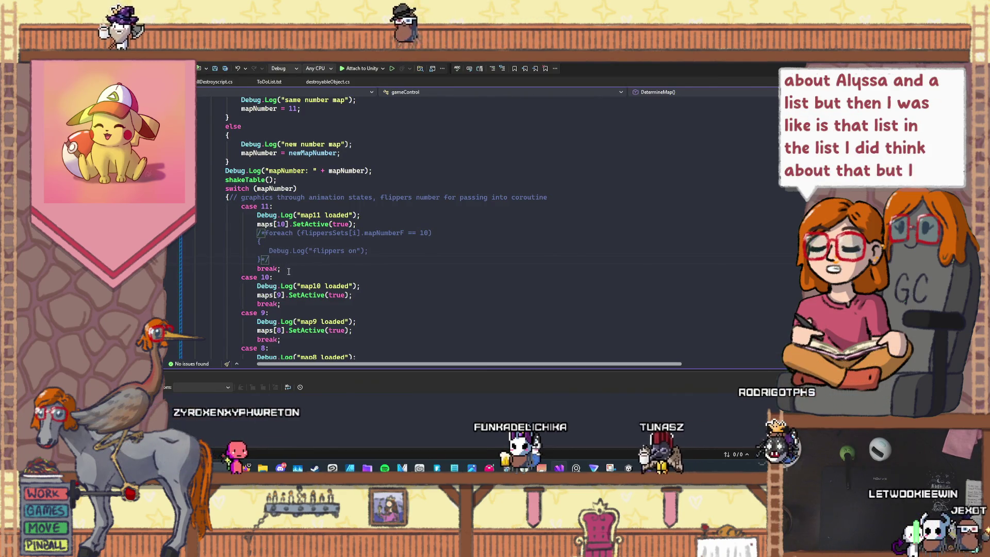
- Scroll up to the flippersSets list and the levelFlippersPairs class with its HingeJoint2D fields
scroll(277, 267, up, 4)
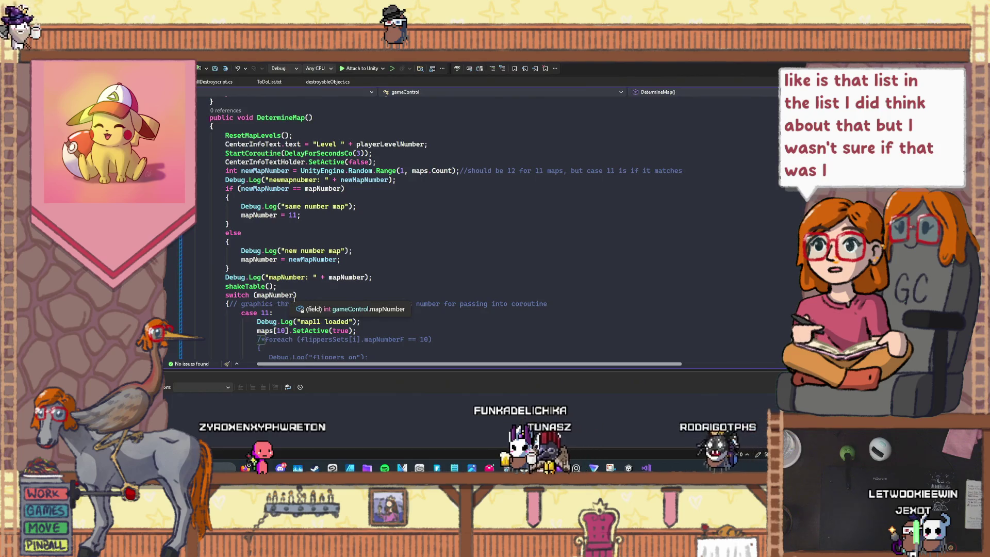
scroll(294, 300, down, 1)
scroll(294, 300, up, 9)
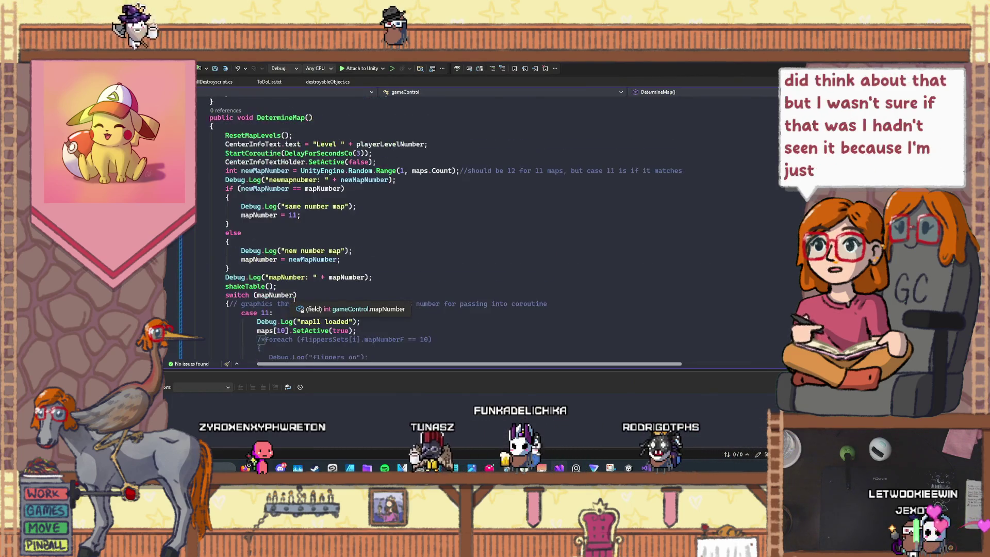
scroll(293, 298, up, 15)
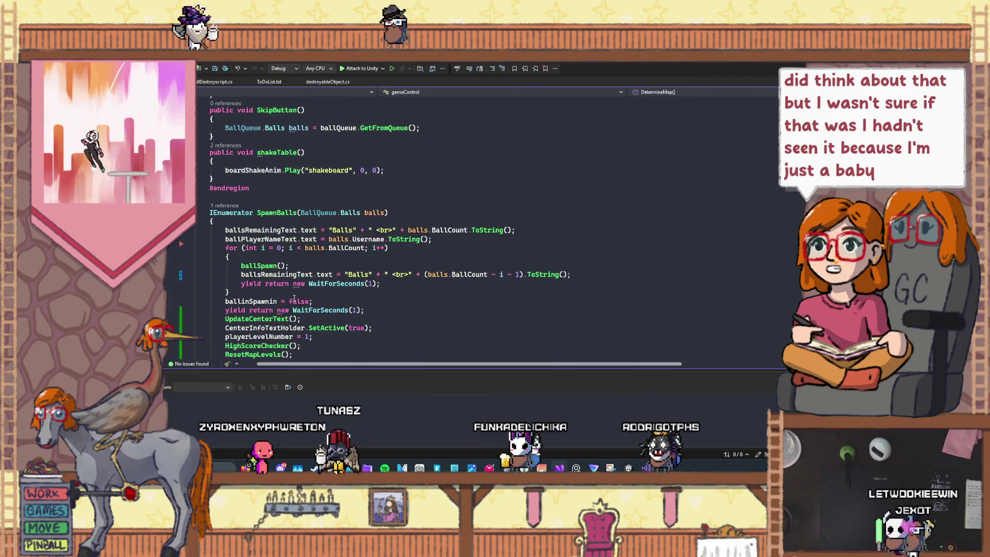
scroll(294, 298, up, 20)
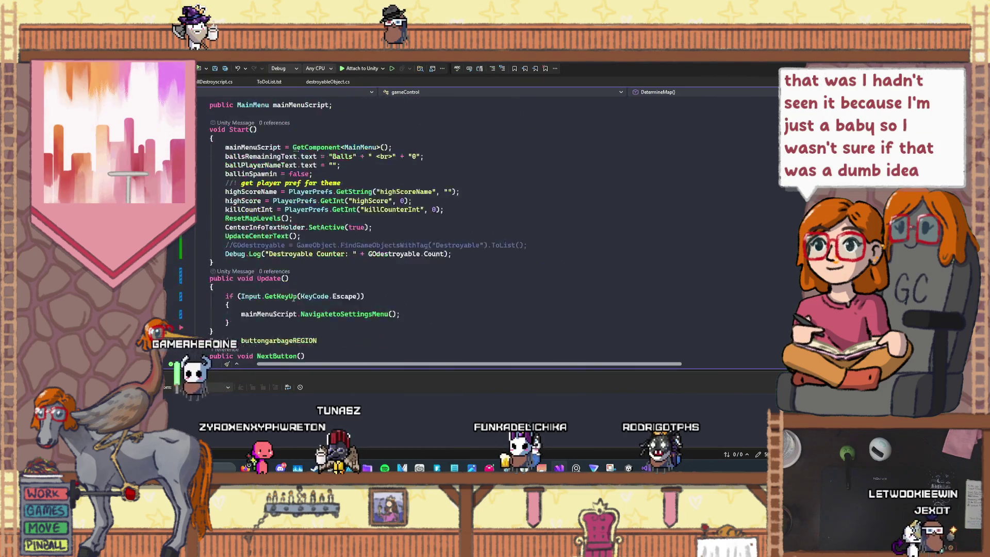
scroll(294, 298, down, 2)
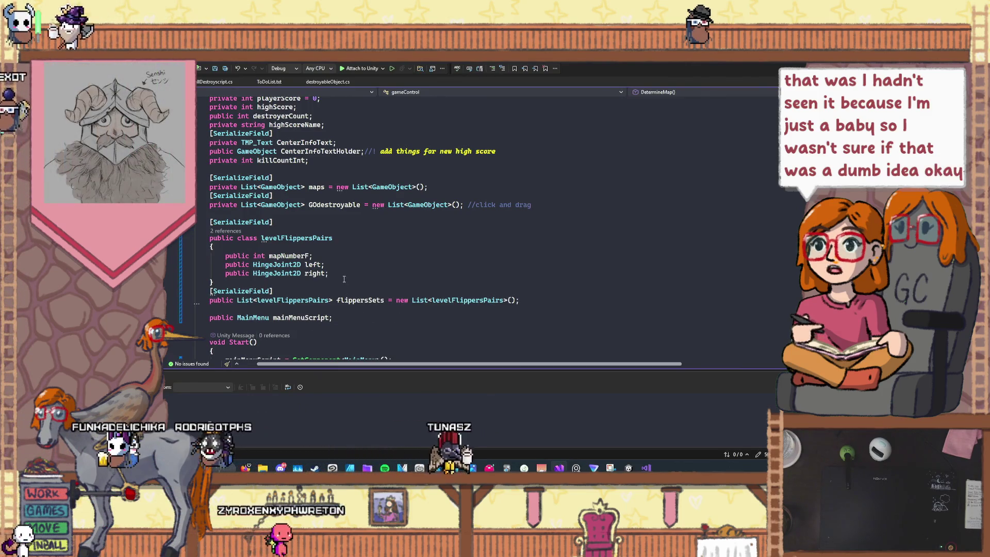
scroll(343, 280, down, 1)
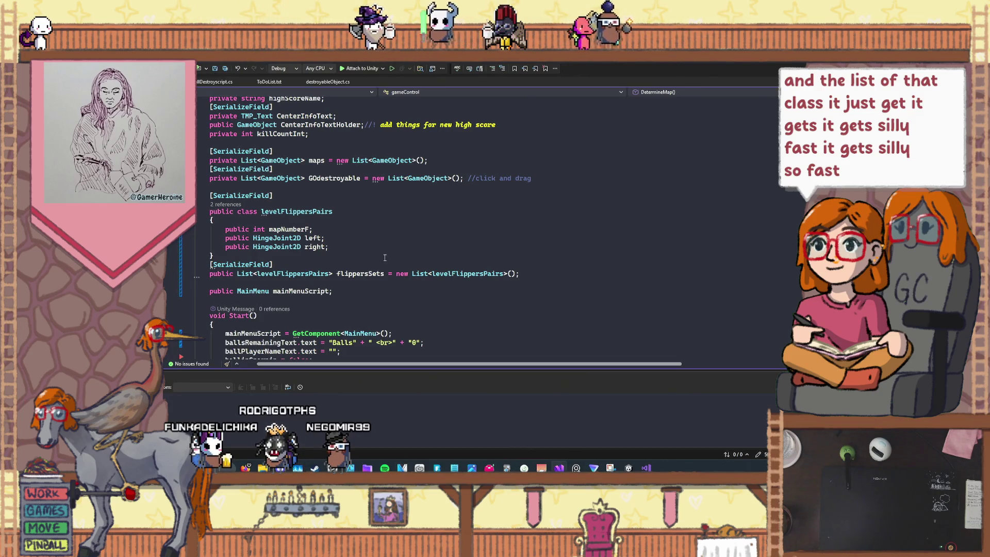
scroll(384, 258, down, 1)
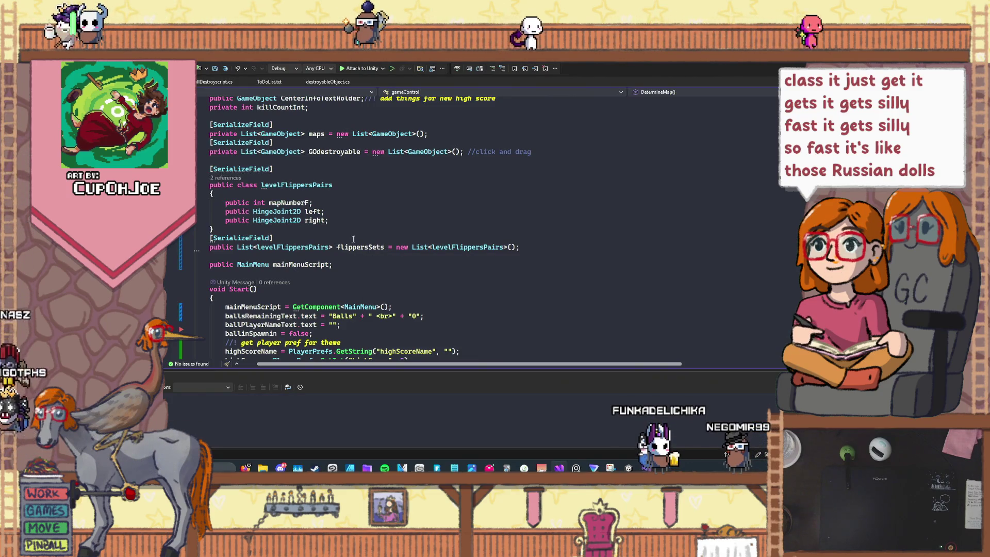
- Scroll down past Start(), SpawnBalls() and ResetMapLevels() to DetermineMap's switch (mapNumber)
scroll(353, 238, down, 9)
scroll(266, 352, down, 12)
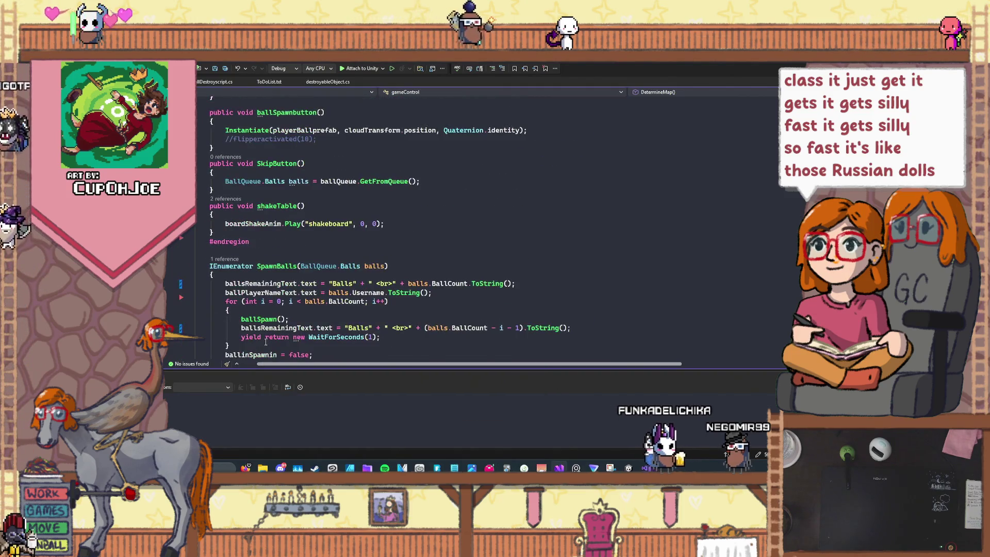
scroll(266, 342, down, 8)
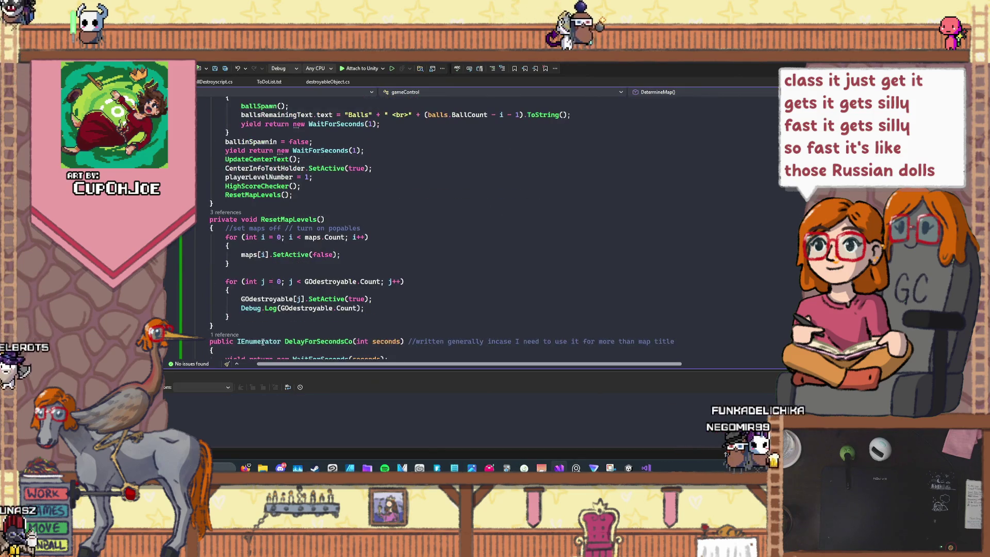
scroll(262, 342, down, 9)
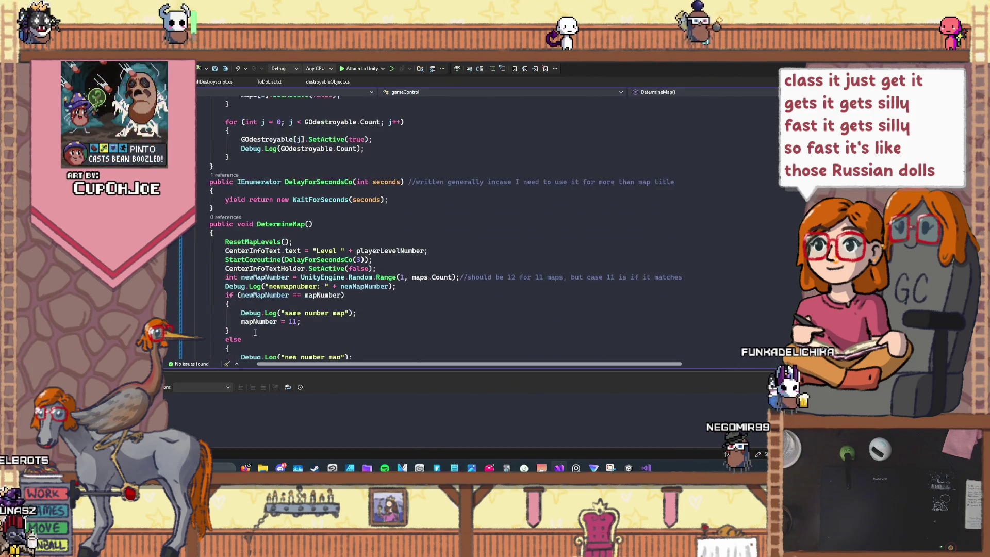
scroll(252, 335, down, 10)
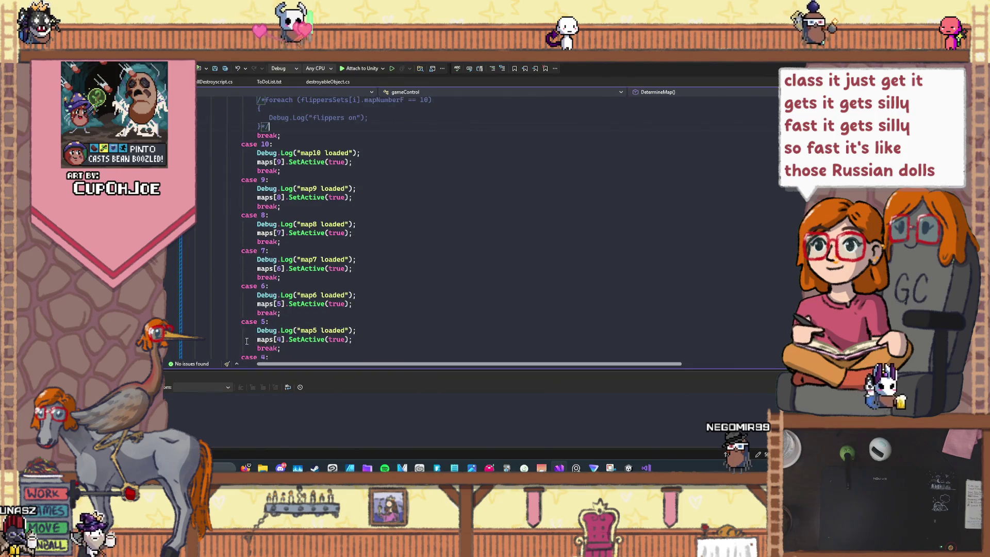
scroll(246, 341, up, 4)
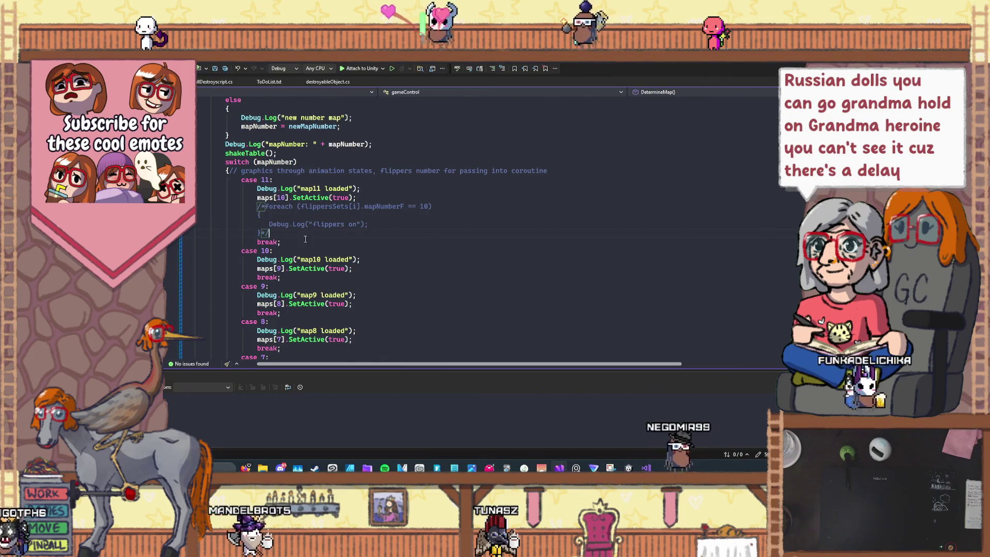
scroll(299, 236, down, 1)
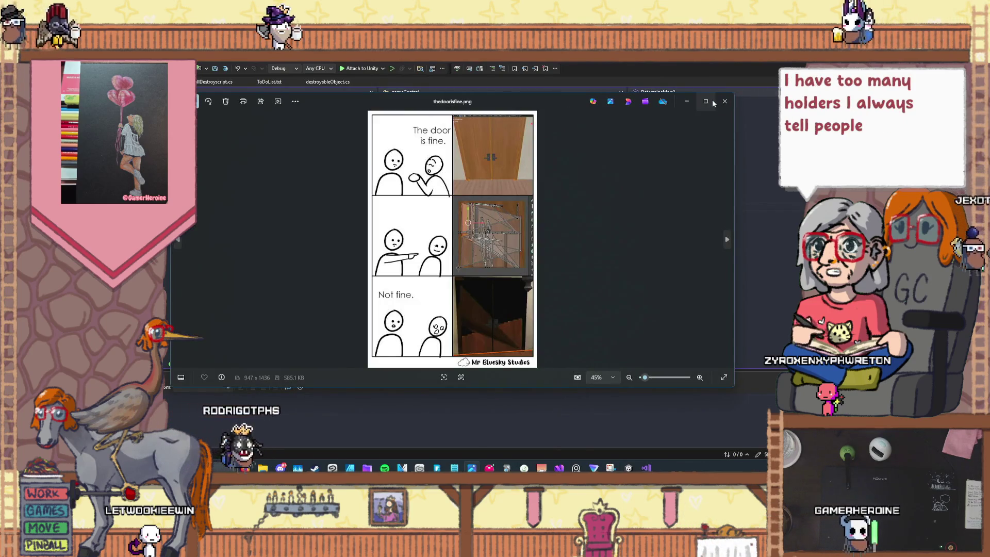
- View the comic full screen, then shrink and minimize the Photos viewer to reveal the code
click(711, 101)
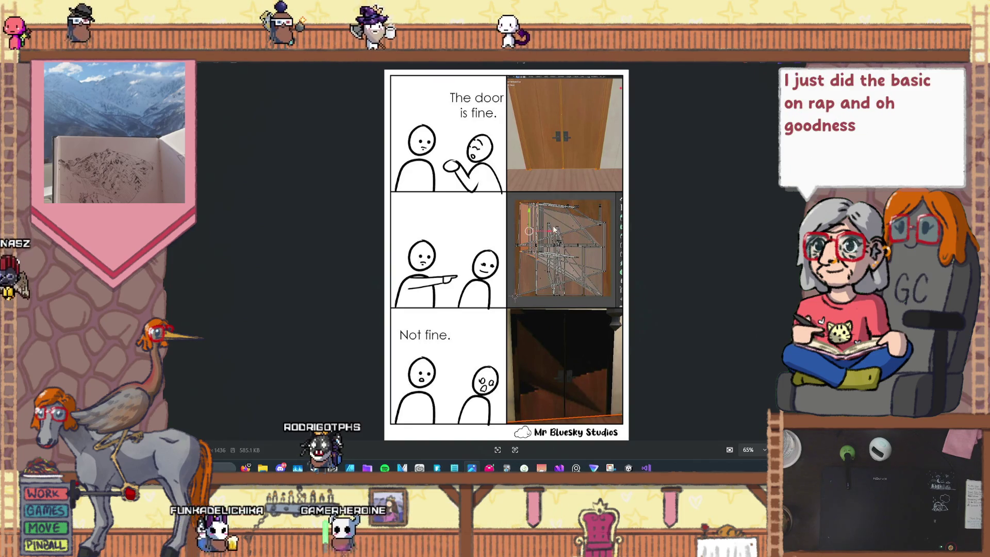
double_click(695, 69)
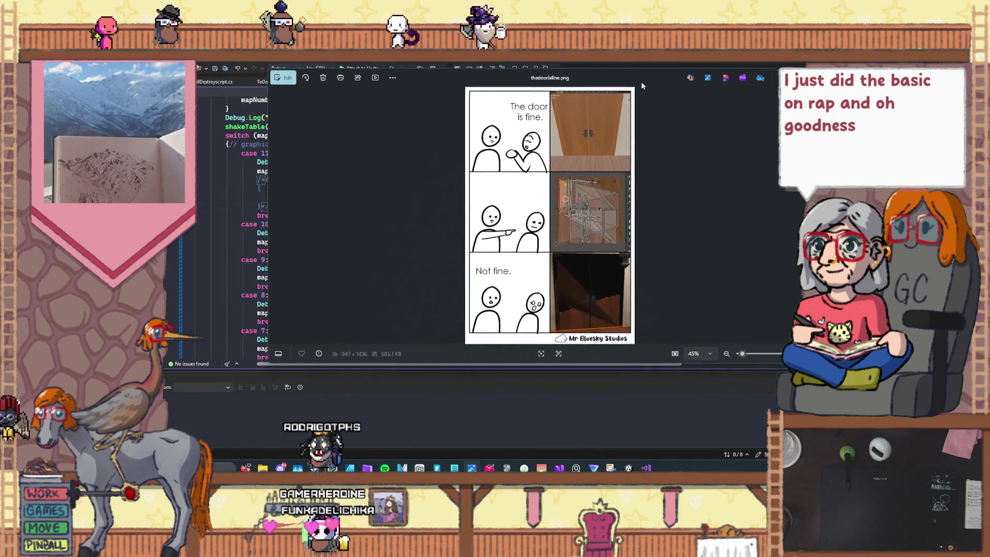
drag(750, 153, 413, 163)
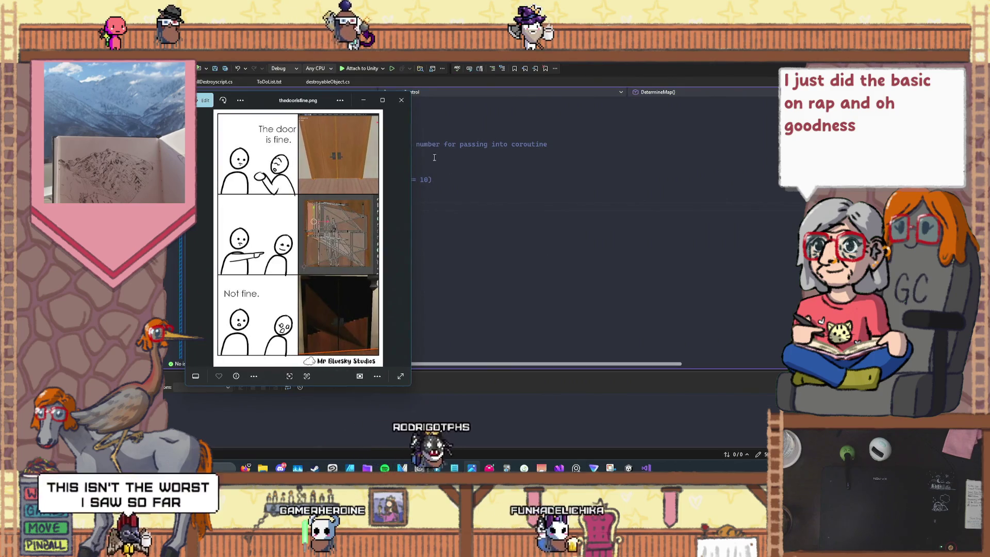
click(364, 101)
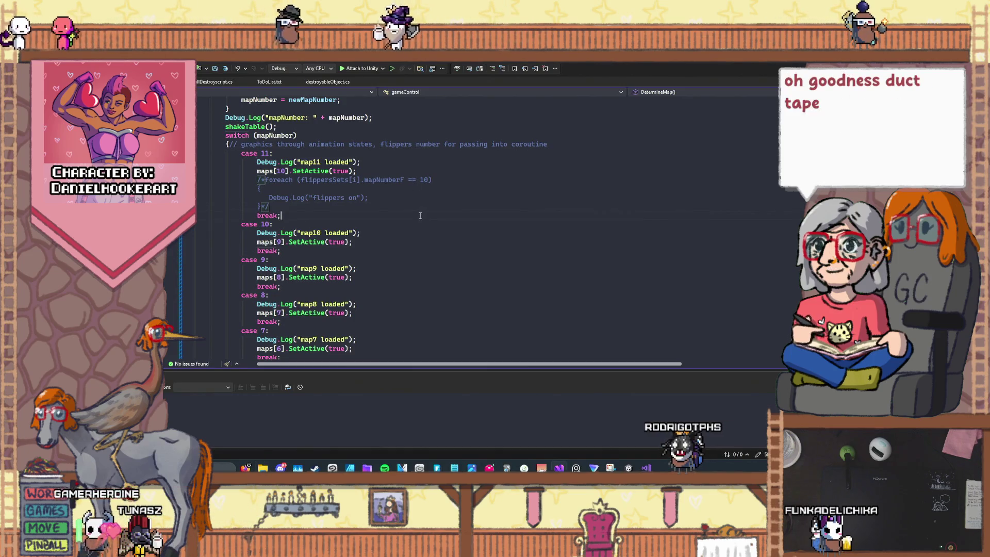
- Look over the switch's map-loading cases, then bring the Unity editor forward
scroll(419, 215, down, 17)
scroll(418, 222, down, 3)
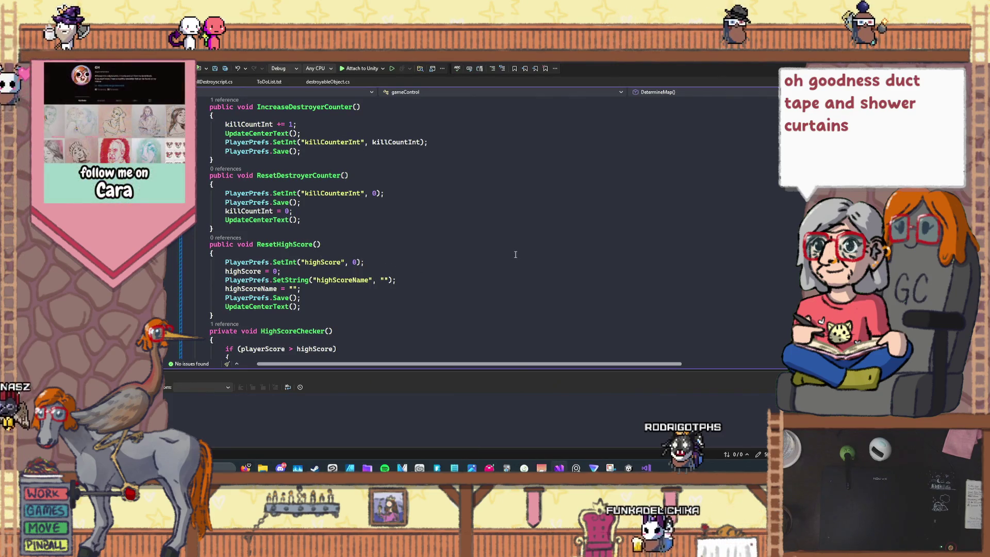
scroll(515, 255, up, 10)
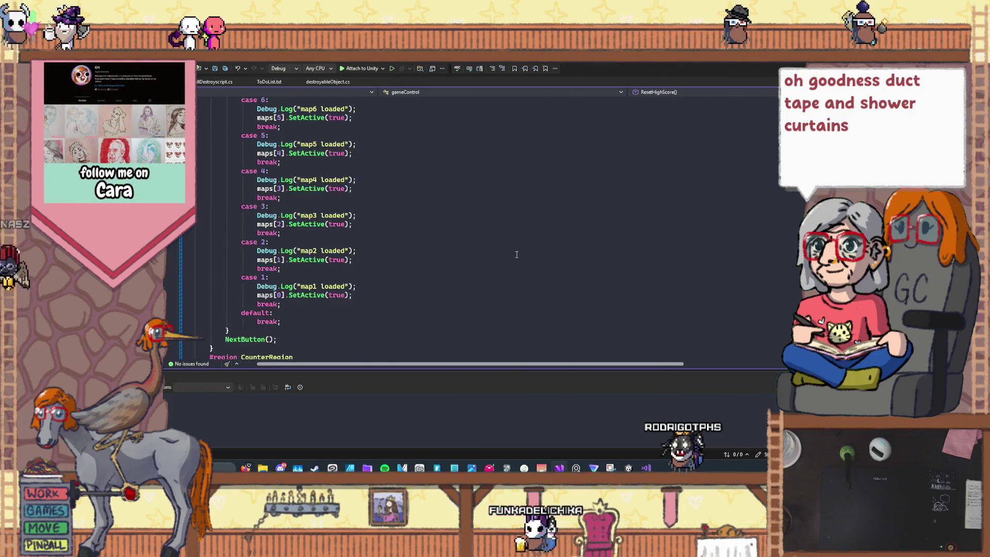
scroll(516, 254, up, 5)
key(alt+Tab)
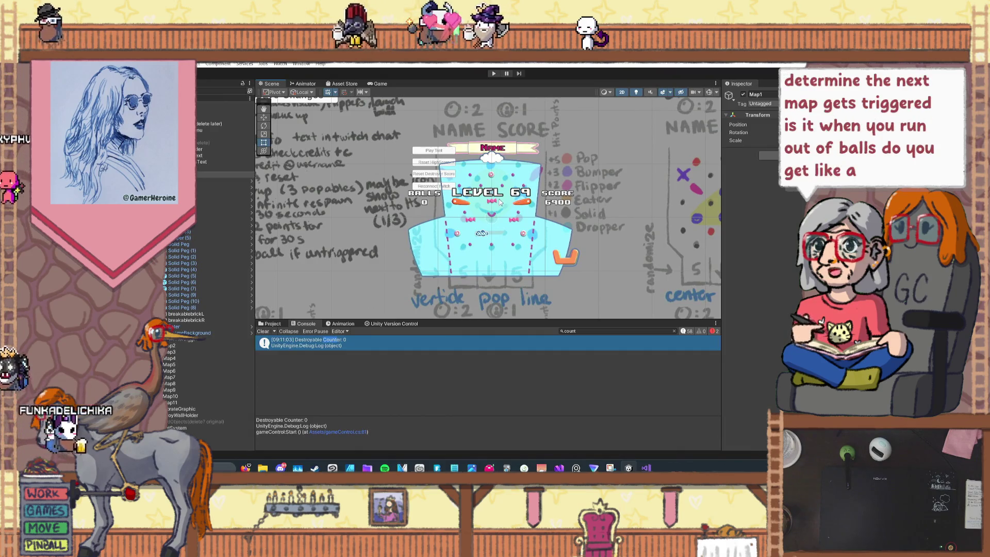
- Zoom the Scene view and select the orange cup sprite to show it in the Inspector
scroll(499, 202, down, 3)
scroll(497, 203, up, 1)
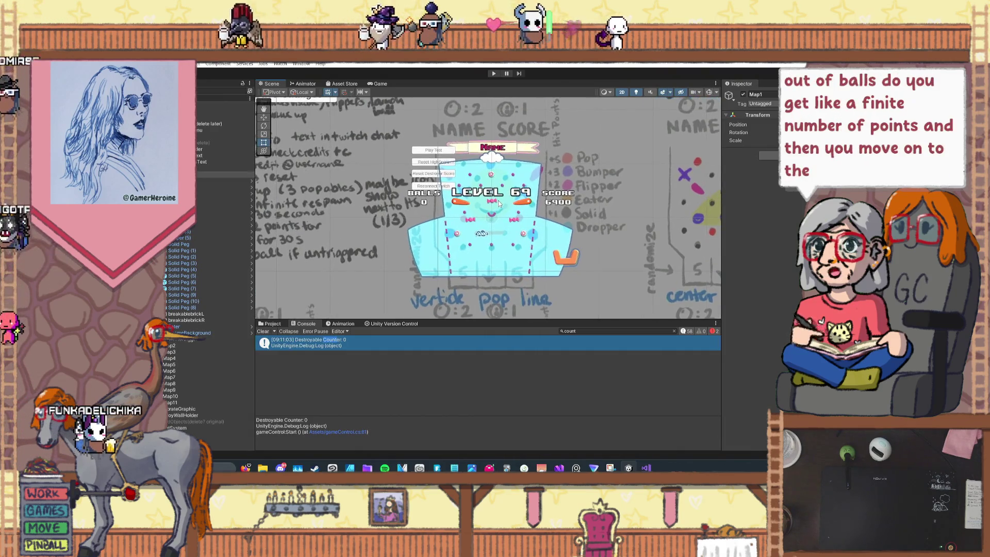
scroll(497, 204, up, 1)
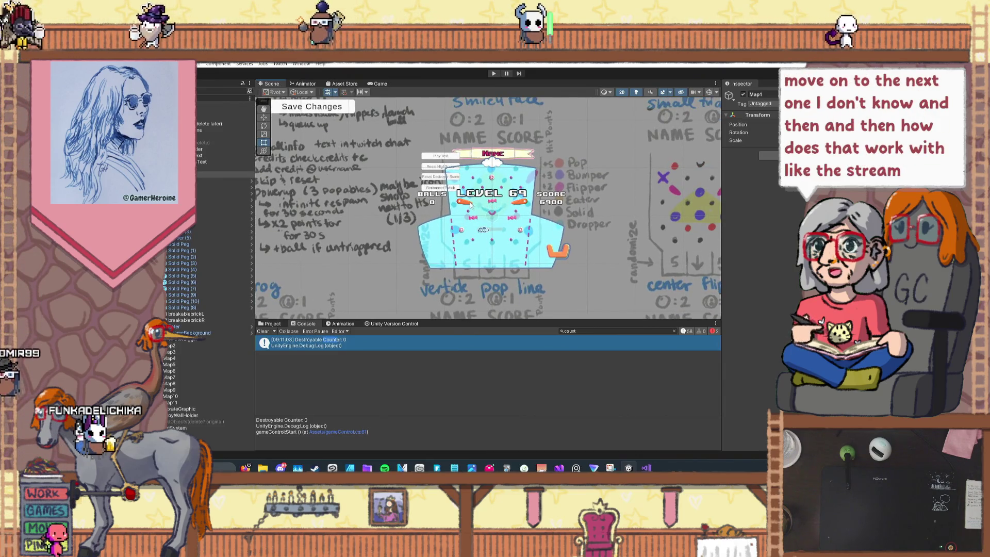
scroll(495, 232, up, 2)
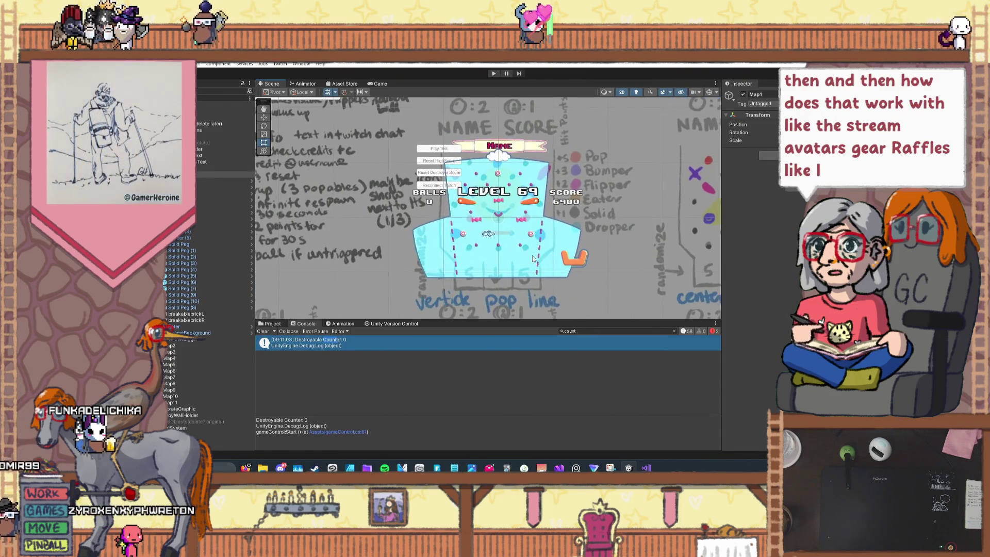
click(579, 263)
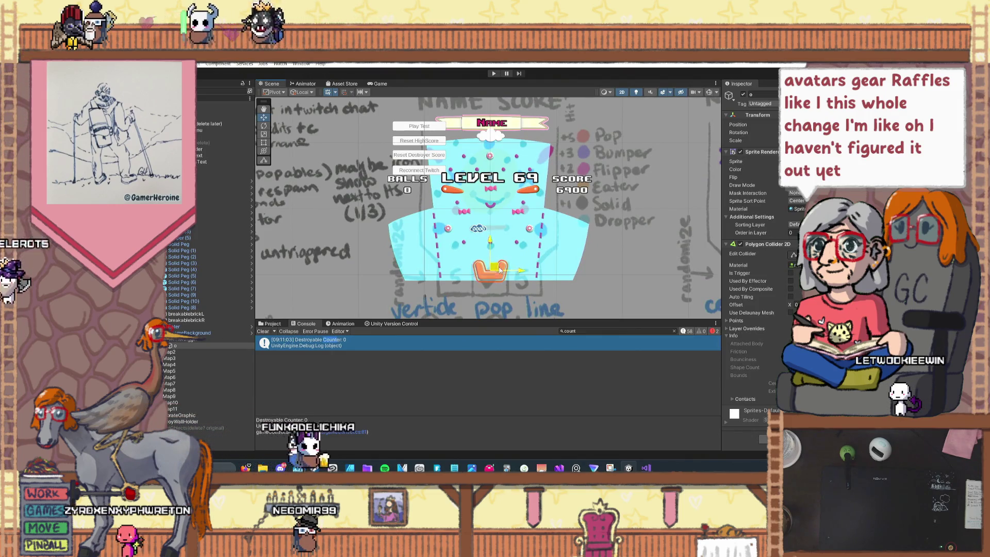
- Drag the orange cup past the playfield's right edge, nudge it into place, then switch to Discord
drag(495, 272, 640, 249)
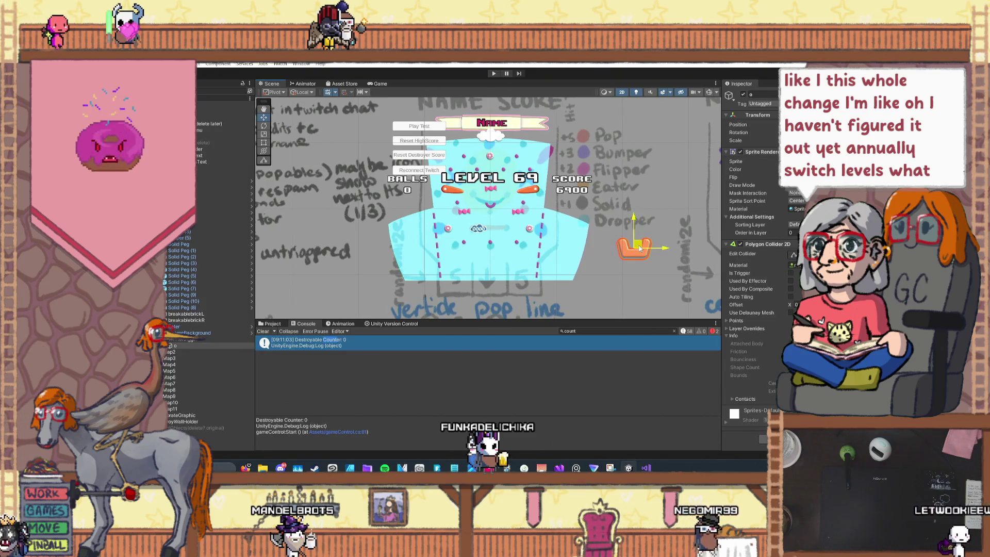
drag(649, 252, 639, 260)
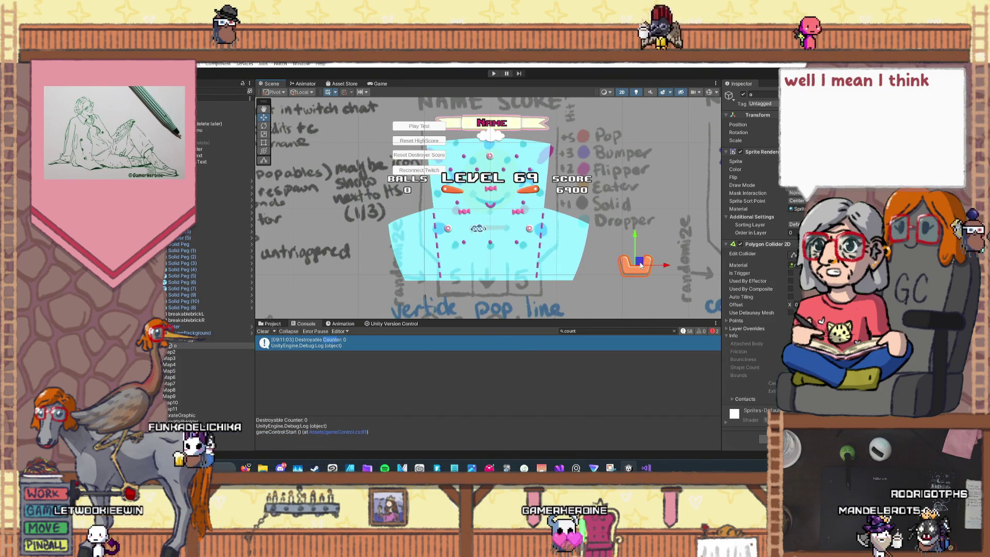
click(279, 467)
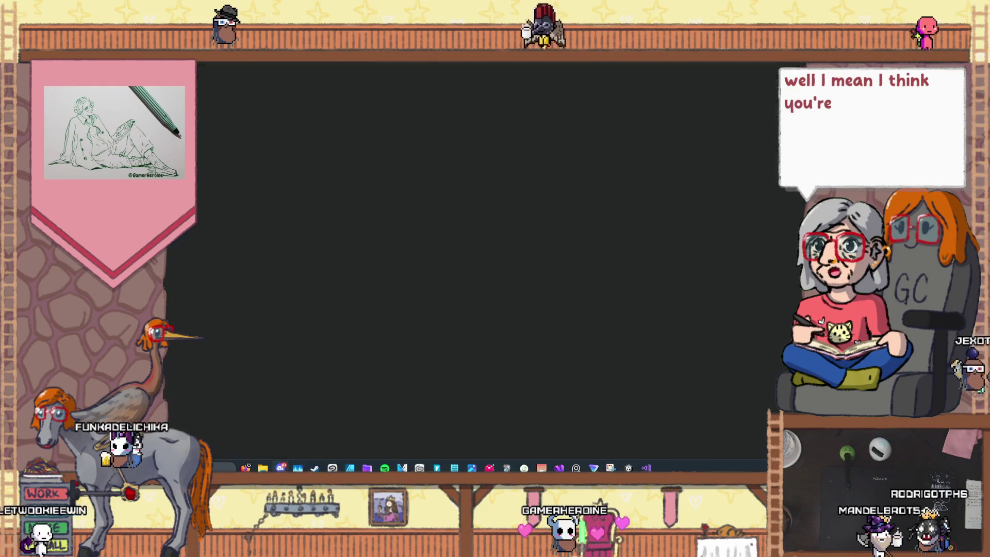
- Open the stained-glass chapel photo from the DM enlarged and step to the next photo
scroll(488, 267, up, 10)
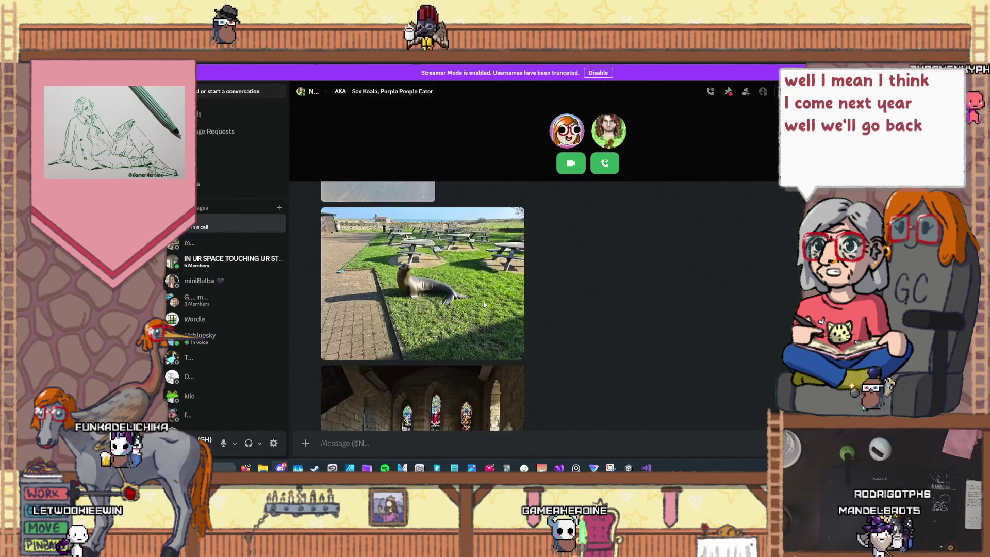
click(425, 251)
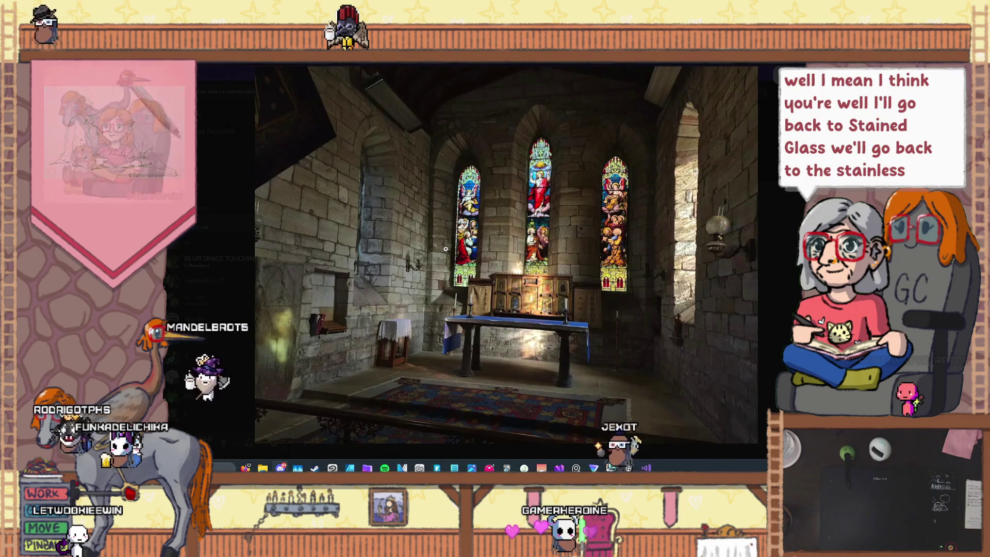
key(Right)
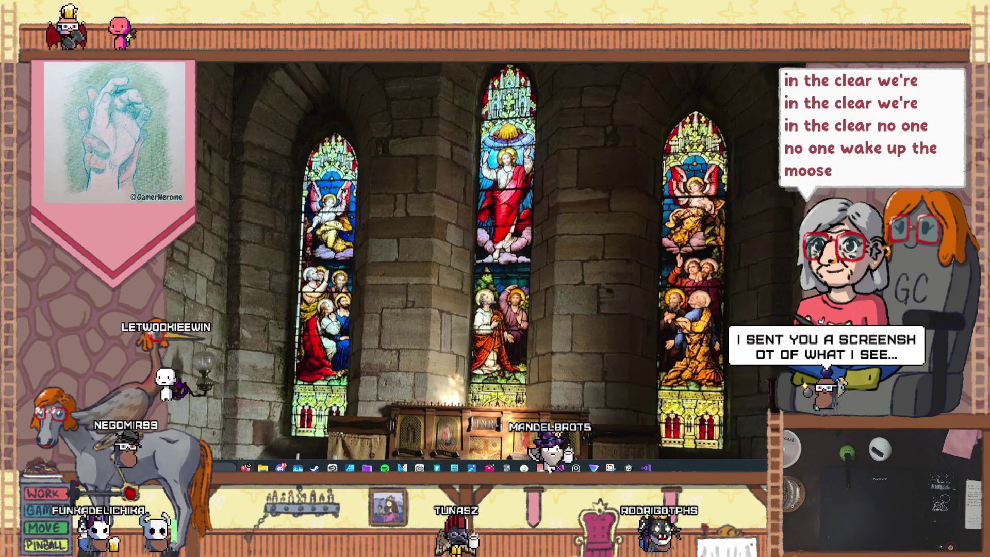
- Zoom out to the whole chapel photo, then close the viewer back to the conversation
click(462, 324)
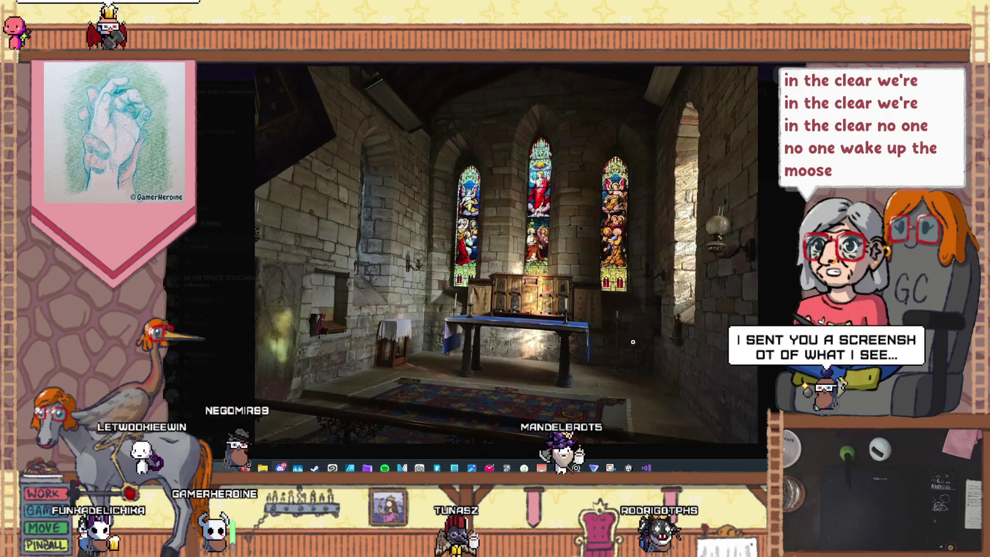
key(Escape)
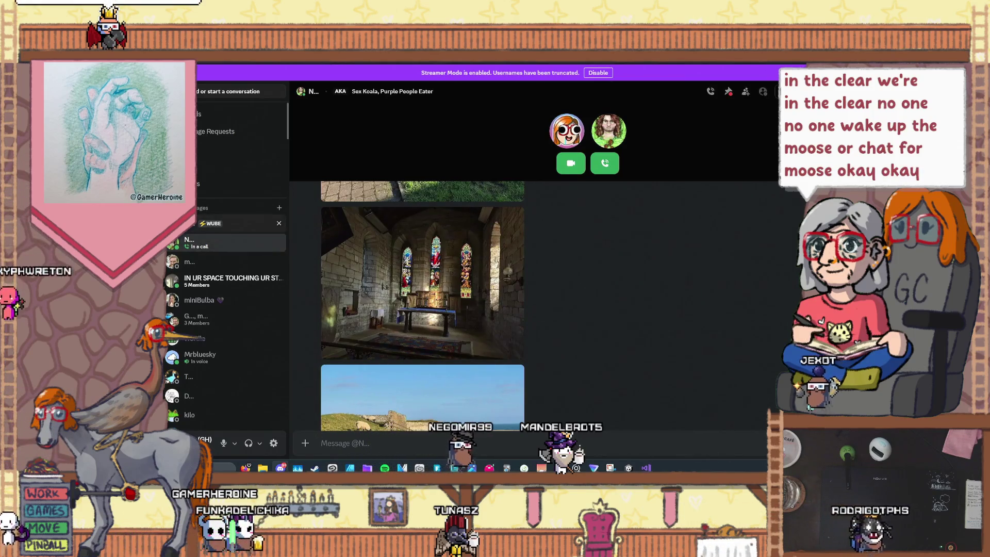
- Open the other friend's DM, enlarge its chat screenshot, then switch to the Twitch stream manager
click(232, 223)
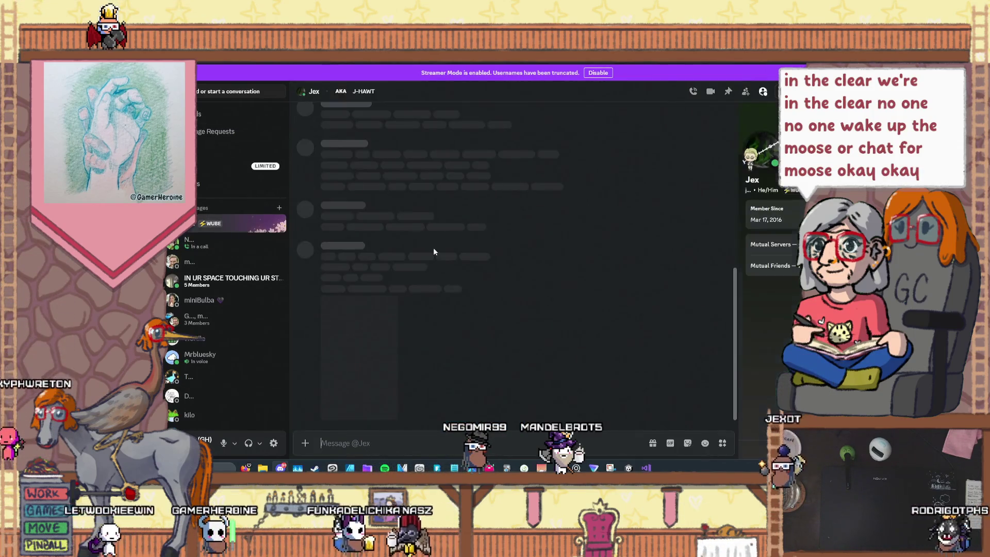
click(371, 385)
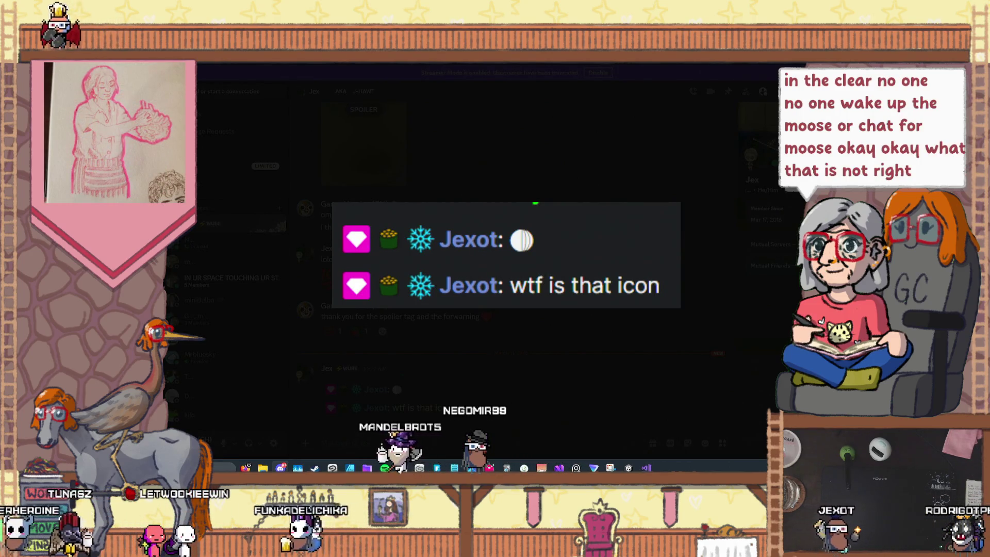
key(alt+Tab)
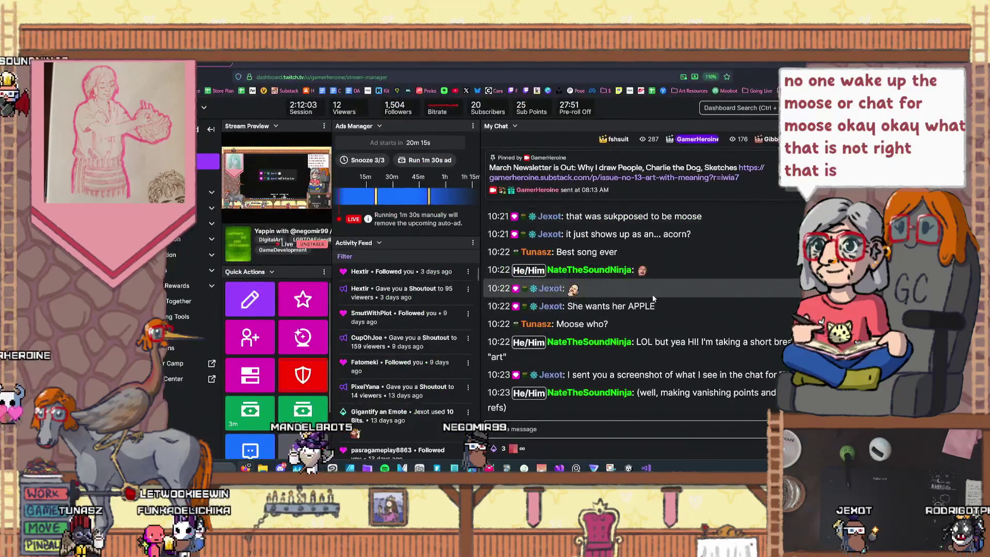
- Zoom the Twitch stream manager page to 150% so the chat is readable
scroll(654, 302, up, 3)
scroll(654, 301, down, 3)
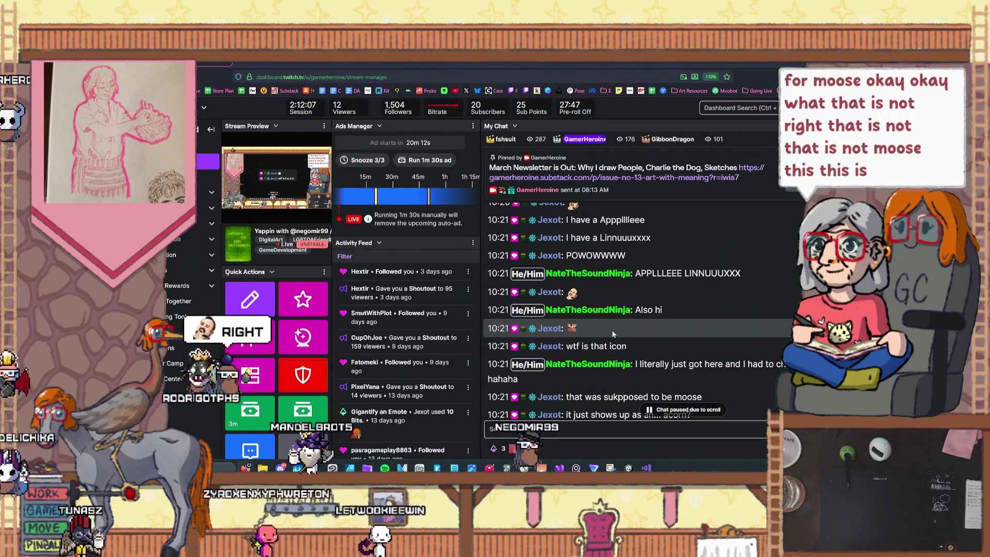
key(ctrl+plus)
key(ctrl+plus)
key(ctrl+plus)
scroll(611, 348, down, 2)
scroll(647, 328, up, 1)
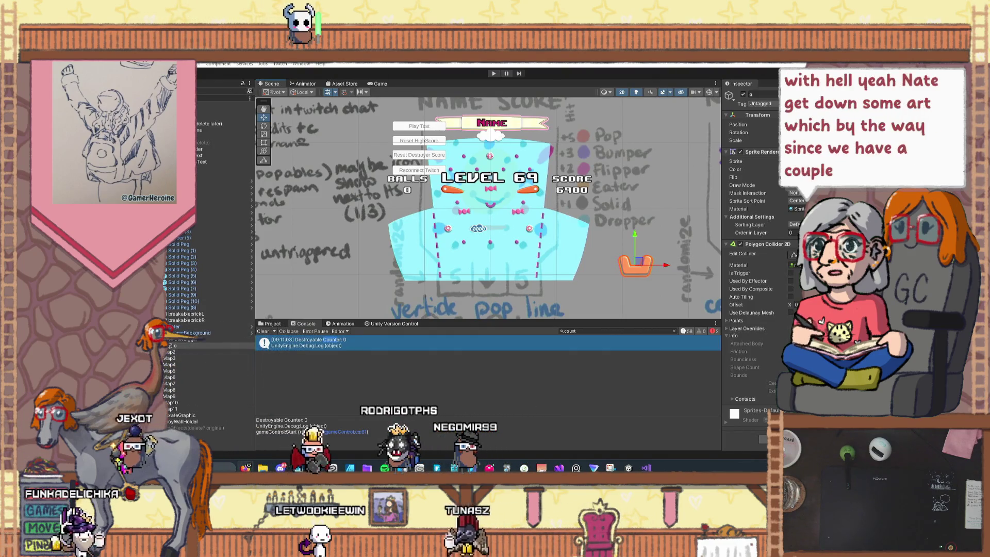
- Switch from Unity to the browser showing the Substack newsletter
key(alt+Tab)
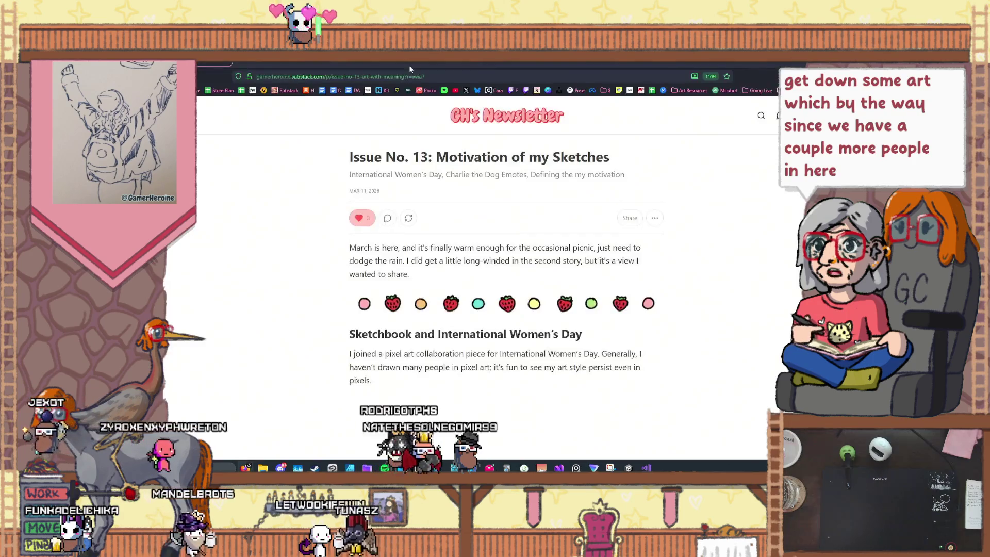
- Read through Issue No. 13 and back up to the Charlie the Dog emotes store update
scroll(407, 192, down, 3)
scroll(304, 206, down, 10)
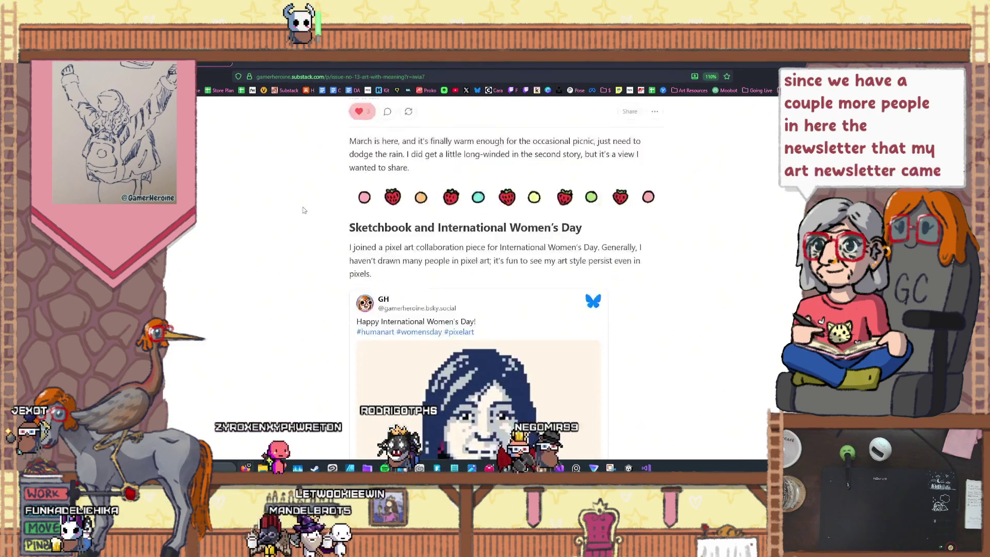
scroll(310, 245, down, 10)
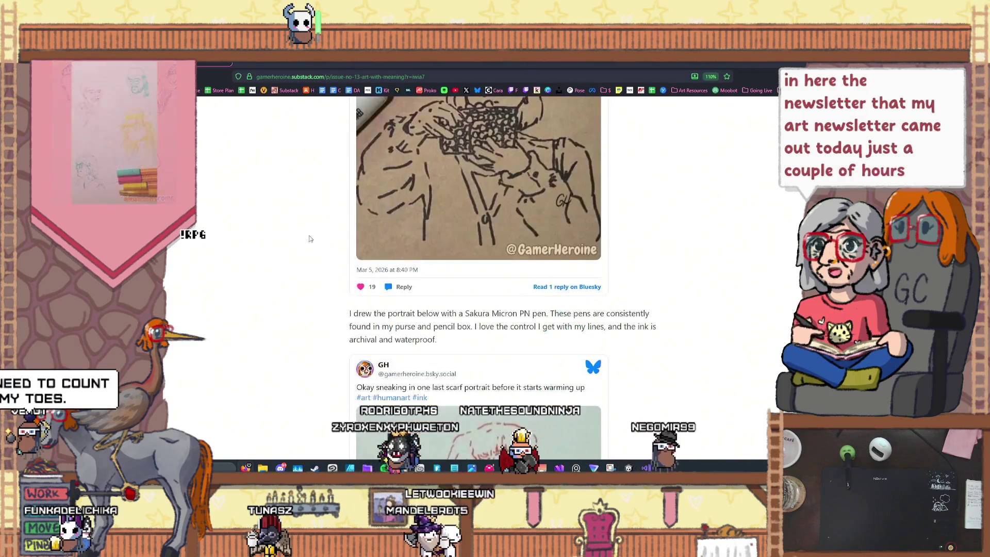
scroll(304, 252, down, 10)
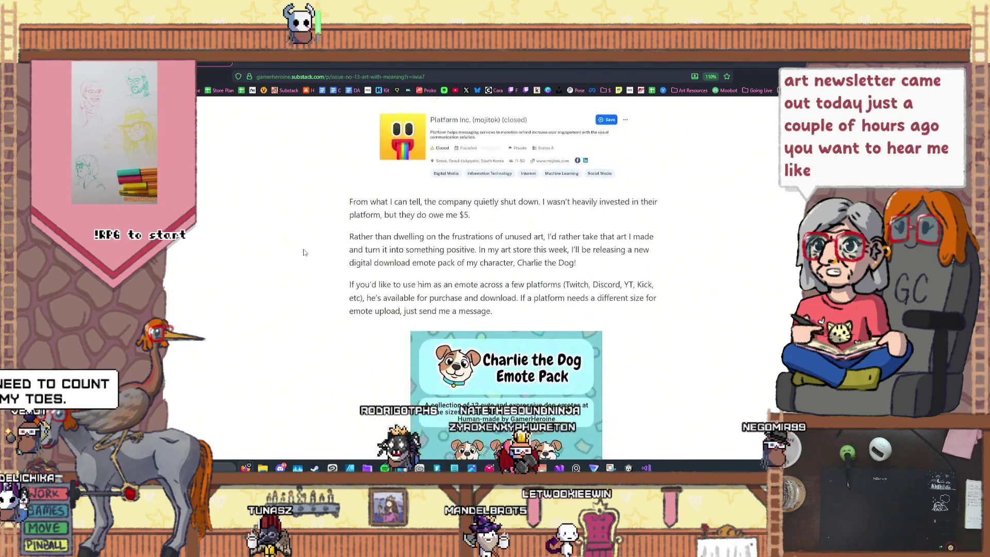
scroll(304, 251, down, 10)
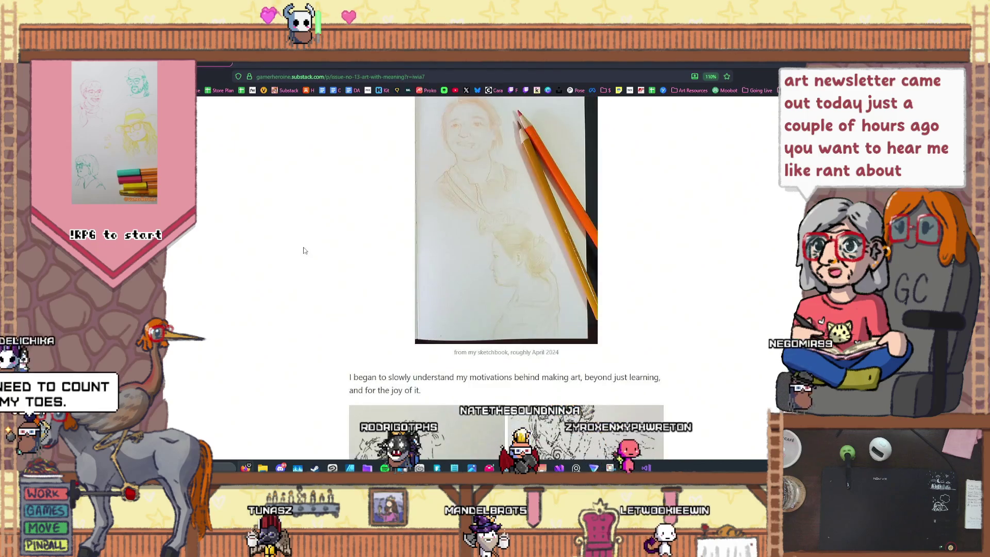
scroll(301, 251, down, 3)
scroll(302, 251, up, 4)
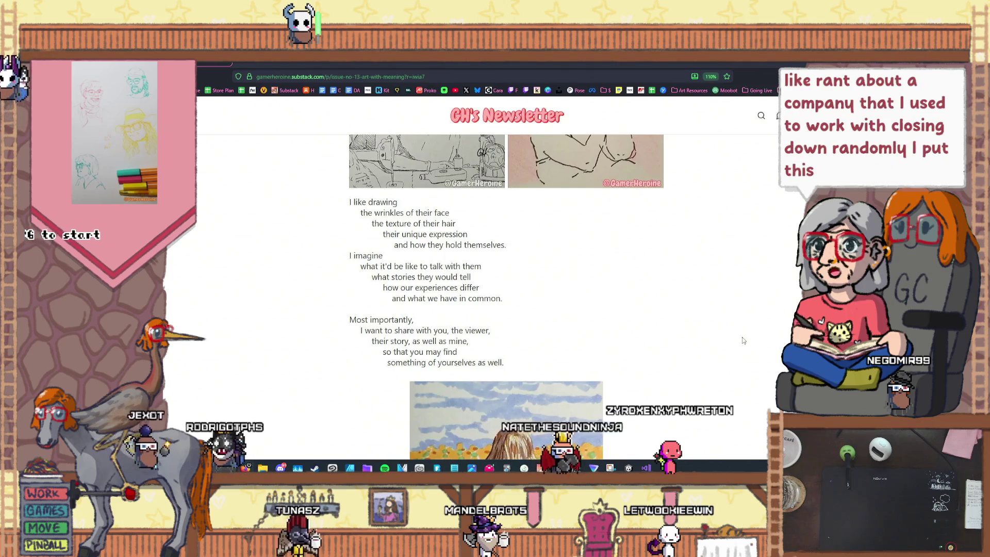
scroll(299, 315, down, 8)
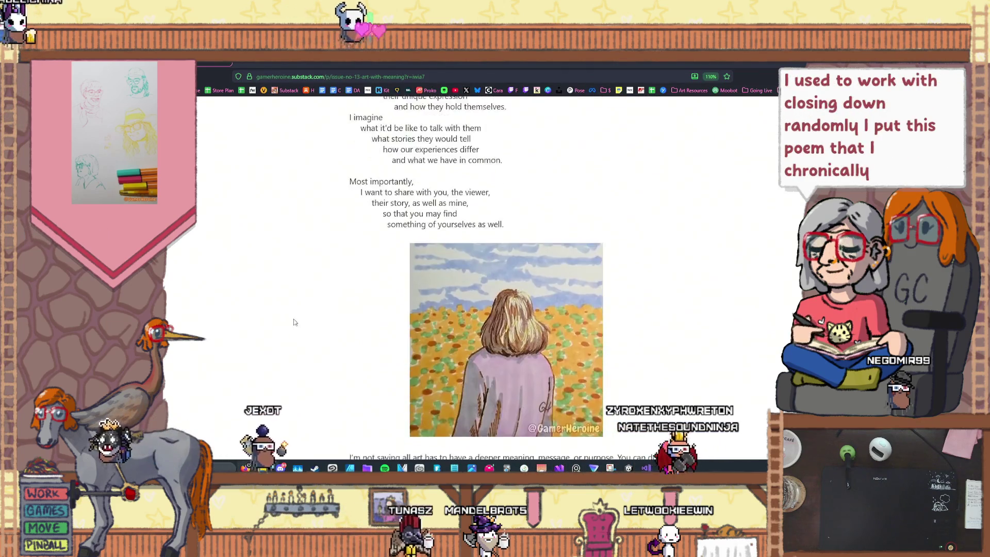
scroll(306, 317, up, 3)
scroll(307, 314, up, 15)
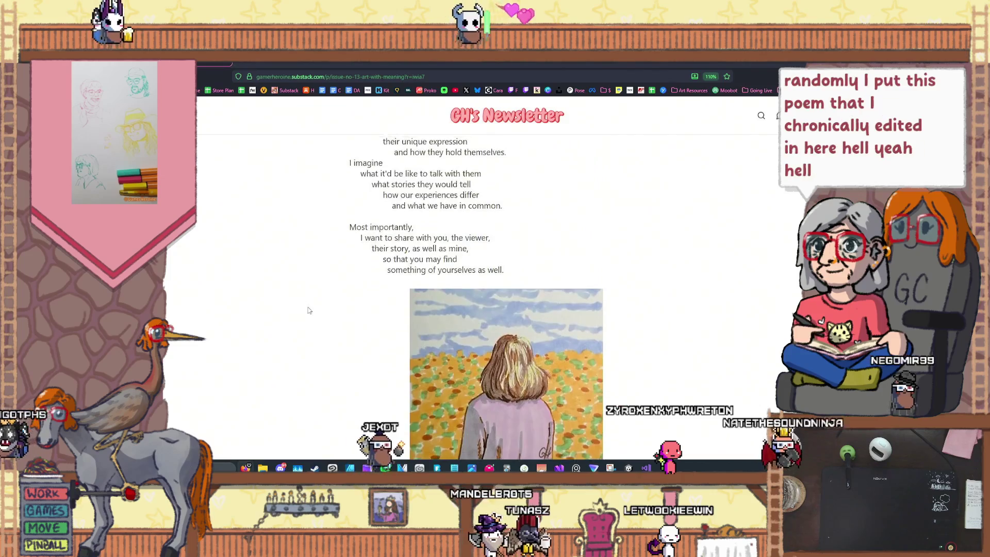
scroll(308, 308, up, 15)
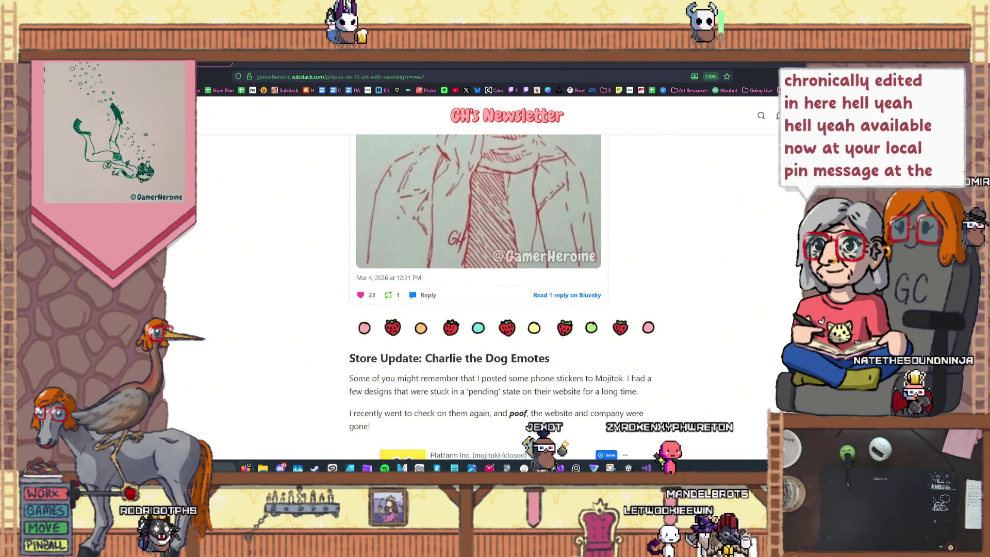
key(alt+Tab)
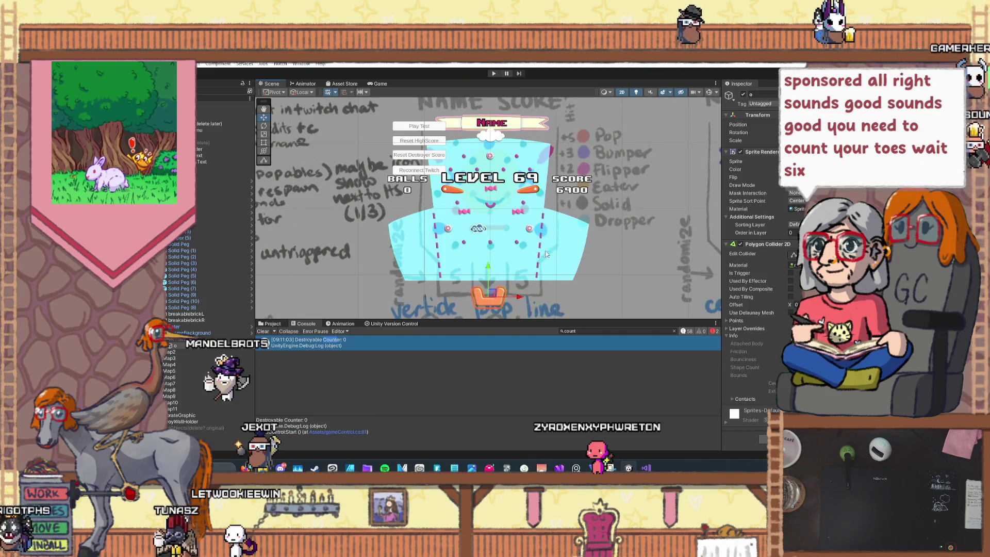
- Drag the orange catcher piece just past the playfield's right edge and zoom to check it
drag(498, 292, 666, 202)
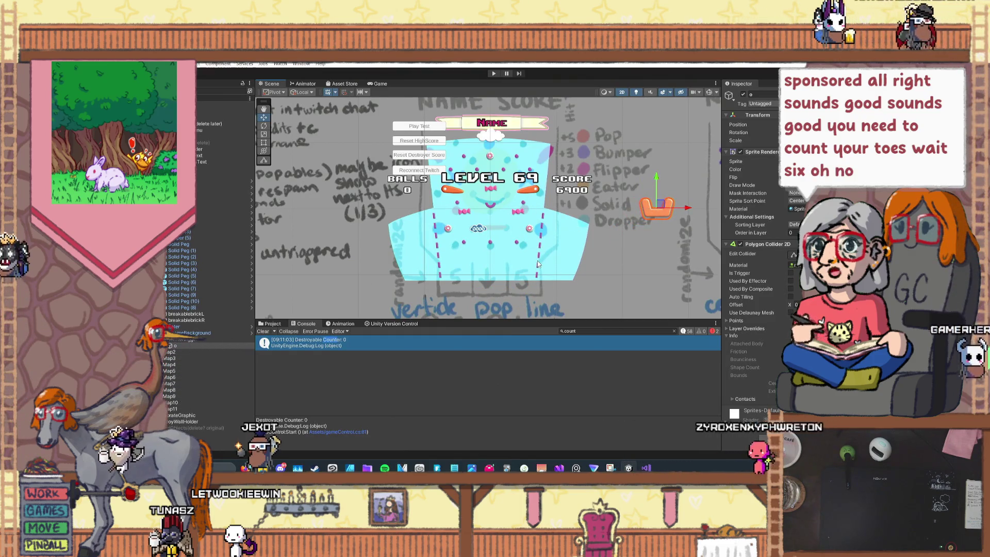
scroll(528, 247, up, 3)
scroll(531, 261, up, 4)
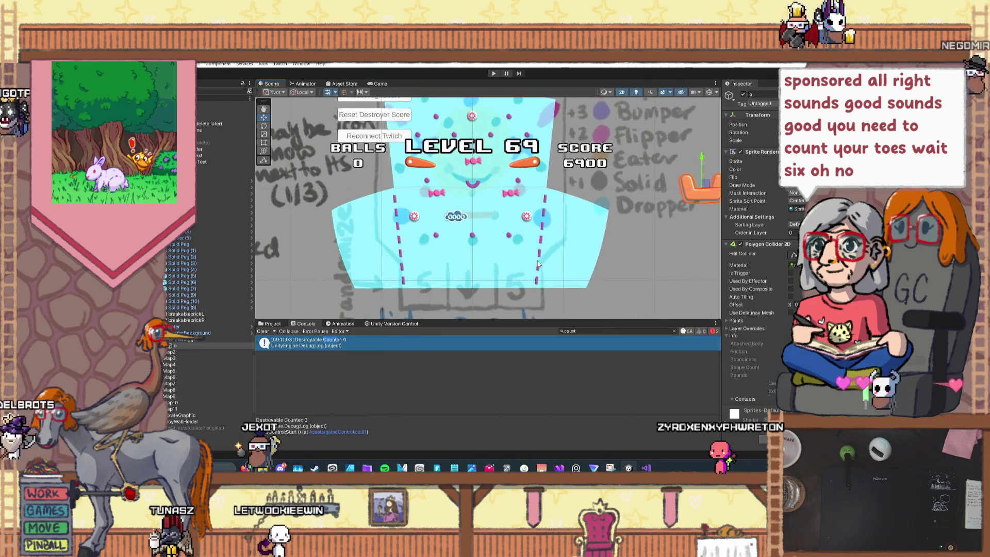
scroll(506, 255, down, 1)
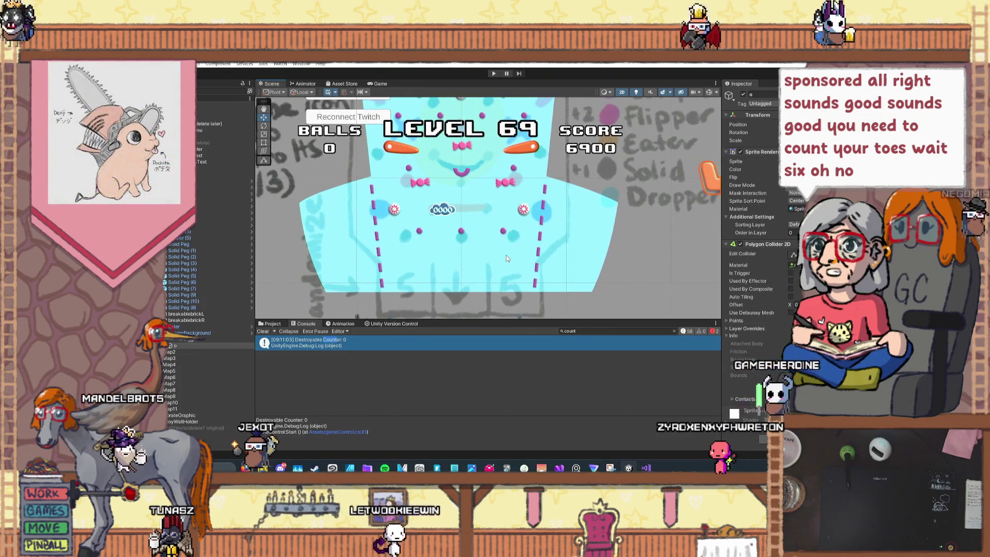
scroll(504, 255, down, 1)
scroll(504, 257, down, 1)
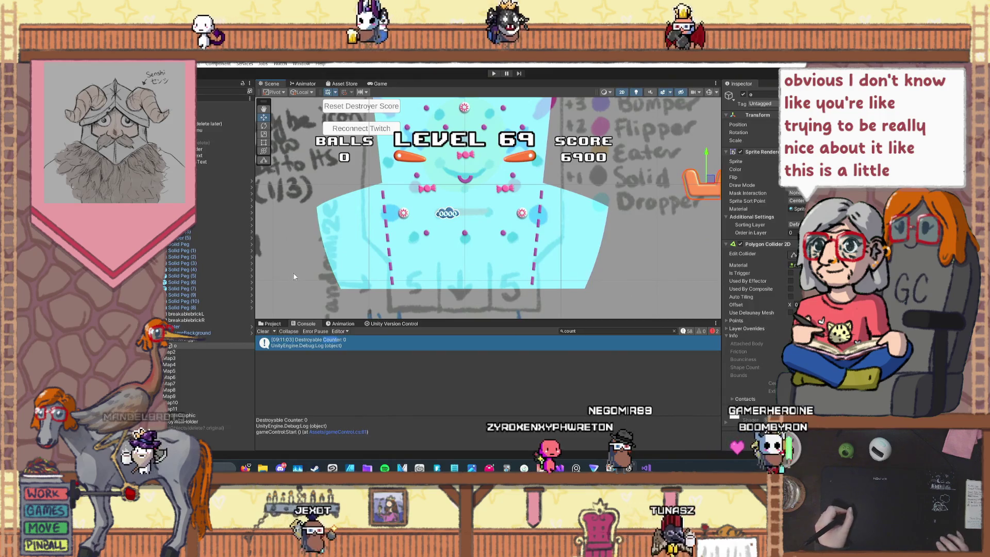
click(354, 268)
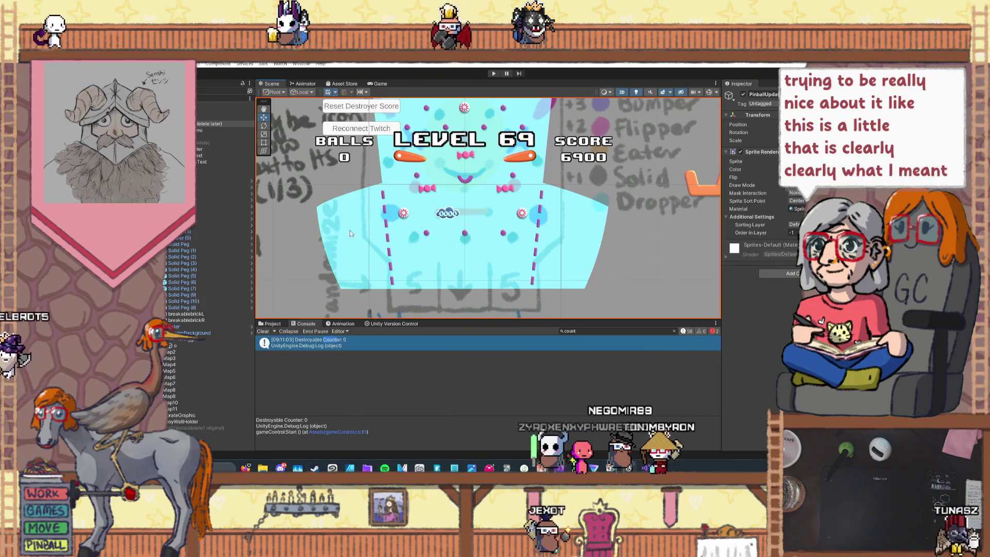
scroll(625, 151, down, 3)
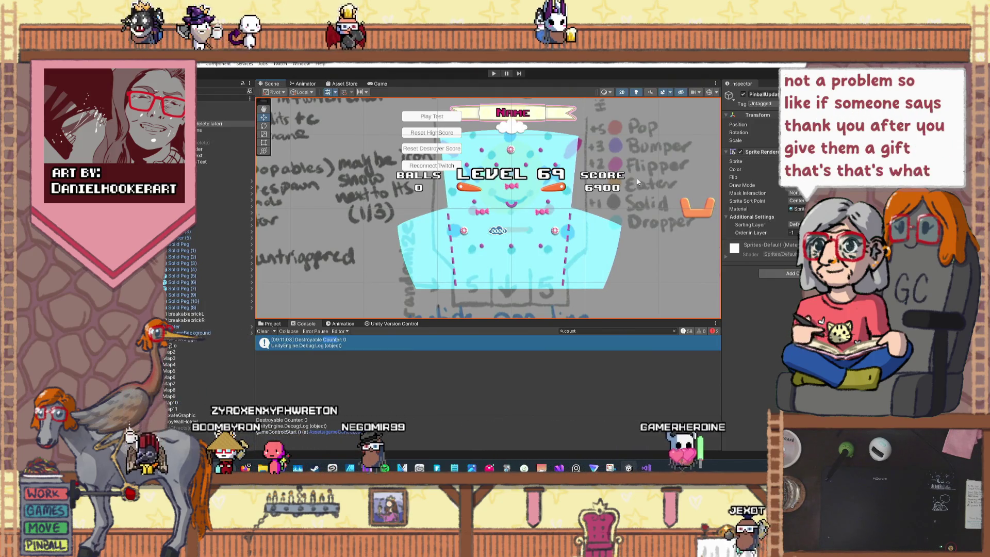
key(Right)
key(Up)
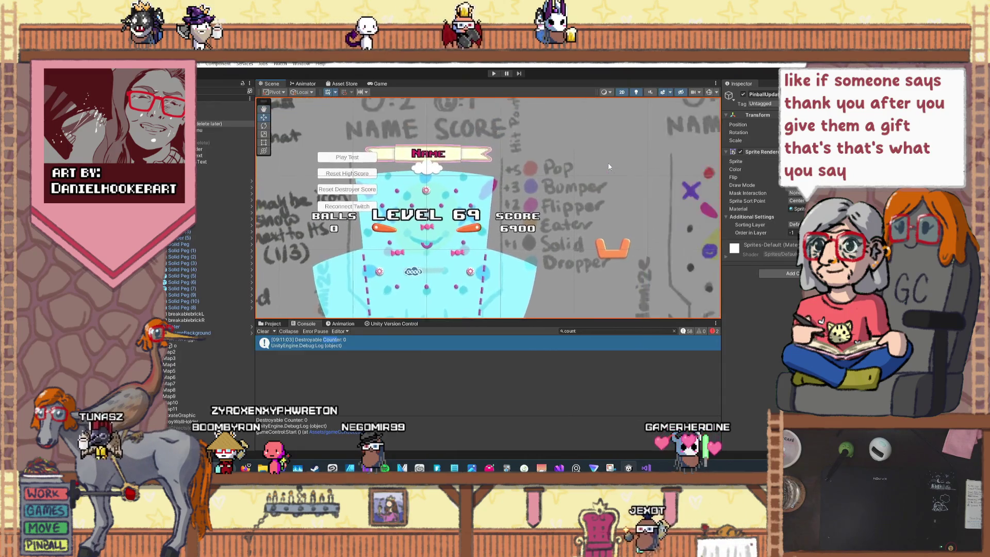
drag(551, 191, 610, 151)
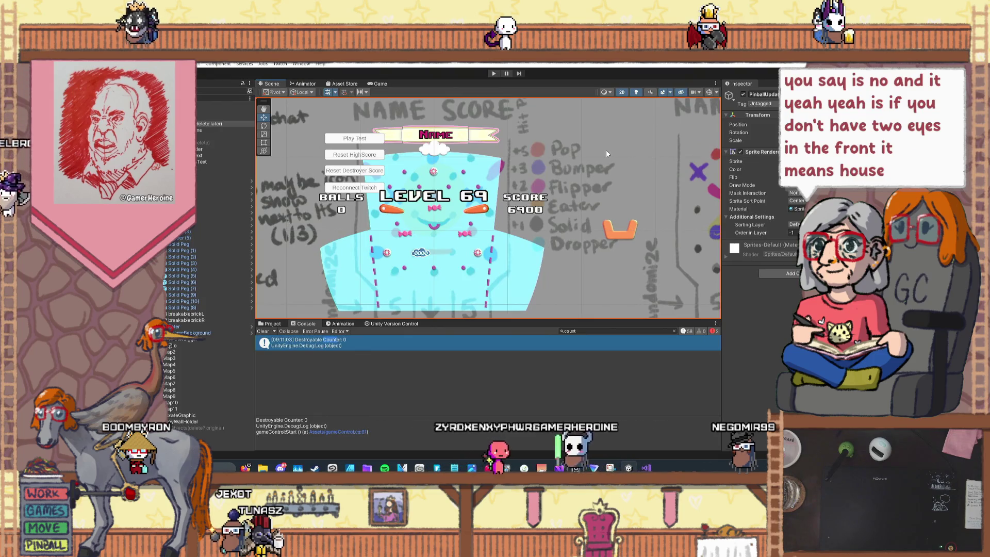
scroll(603, 176, down, 2)
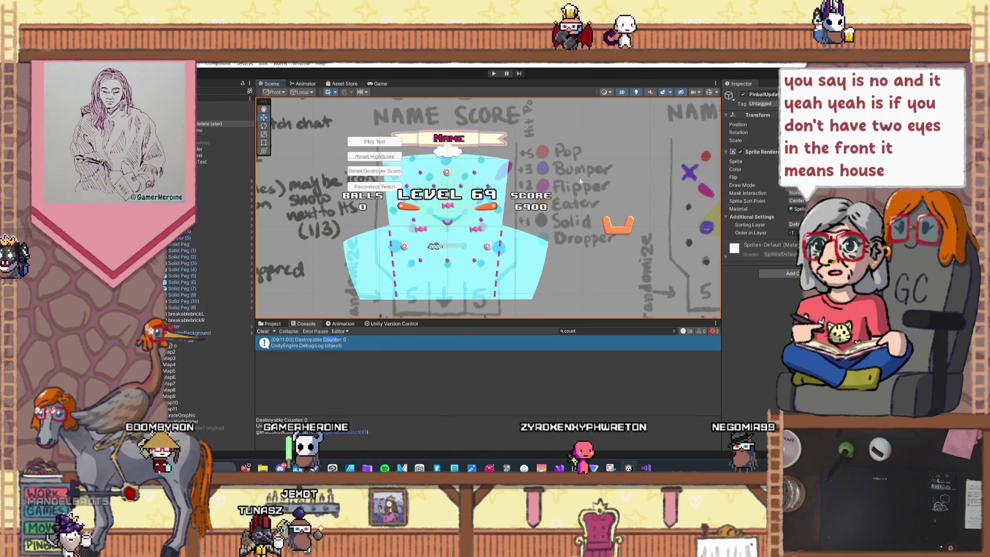
mouse_move(579, 177)
mouse_down()
mouse_move(601, 160)
mouse_move(486, 201)
mouse_move(598, 159)
mouse_move(628, 163)
mouse_up()
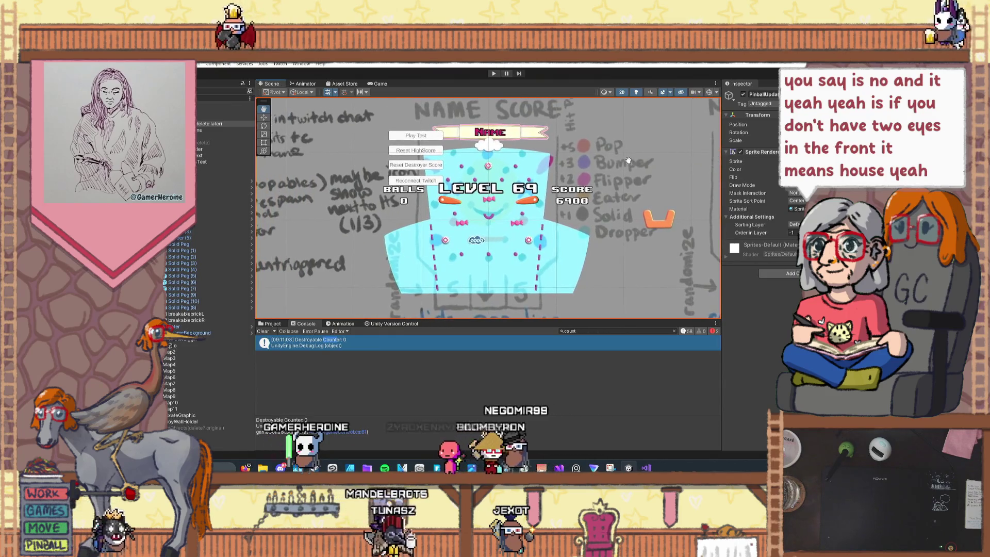
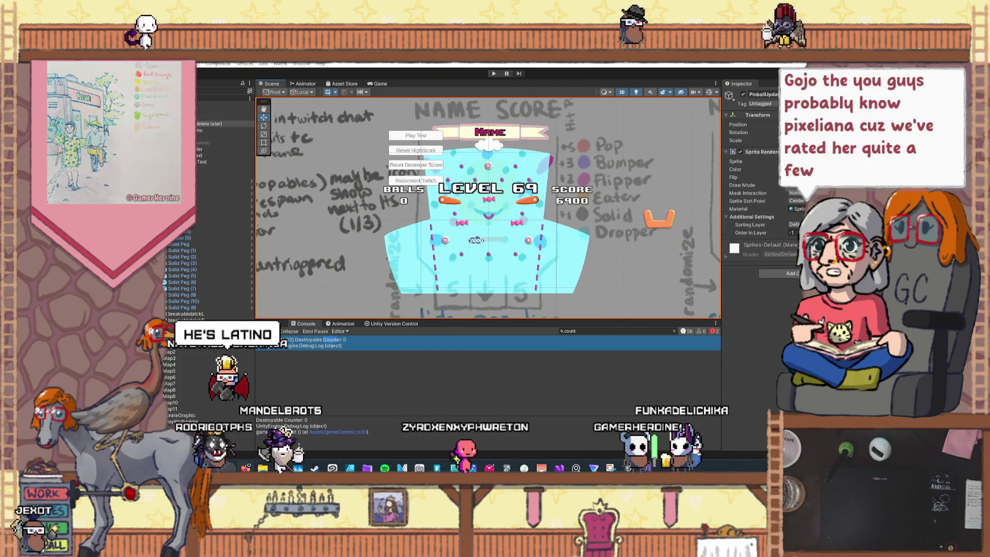
- Switch from the Unity pinball editor to the browser's Google Images results for 'gojo'
key(alt+Tab)
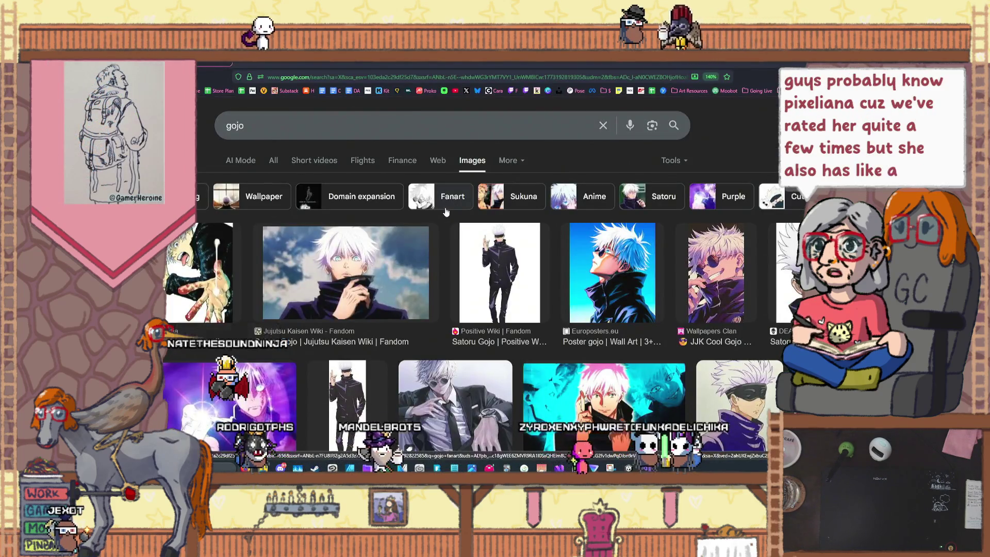
- Scroll through the 'gojo' wallpapers and fan art, then switch to the Instagram post
scroll(426, 233, down, 1)
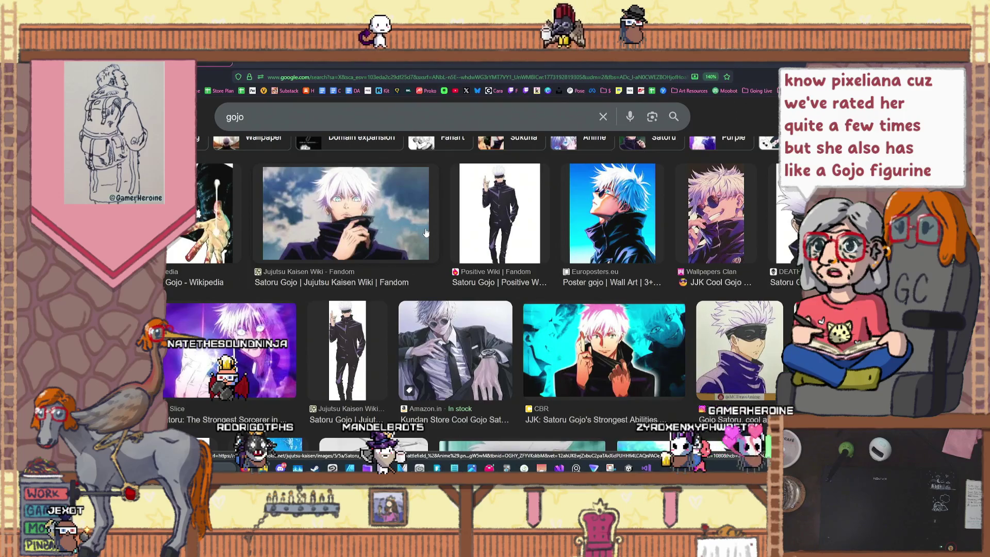
scroll(427, 233, down, 3)
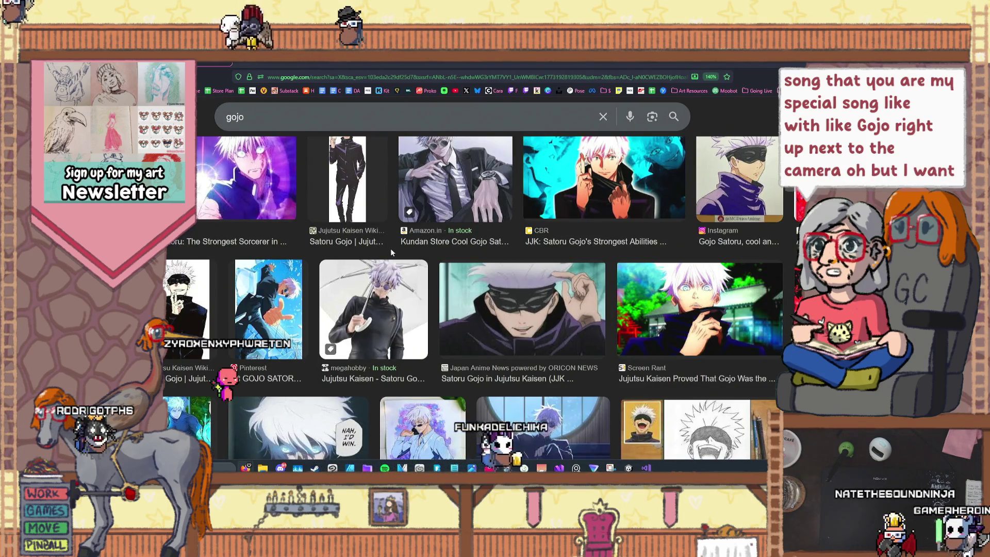
scroll(391, 249, down, 1)
scroll(401, 261, down, 1)
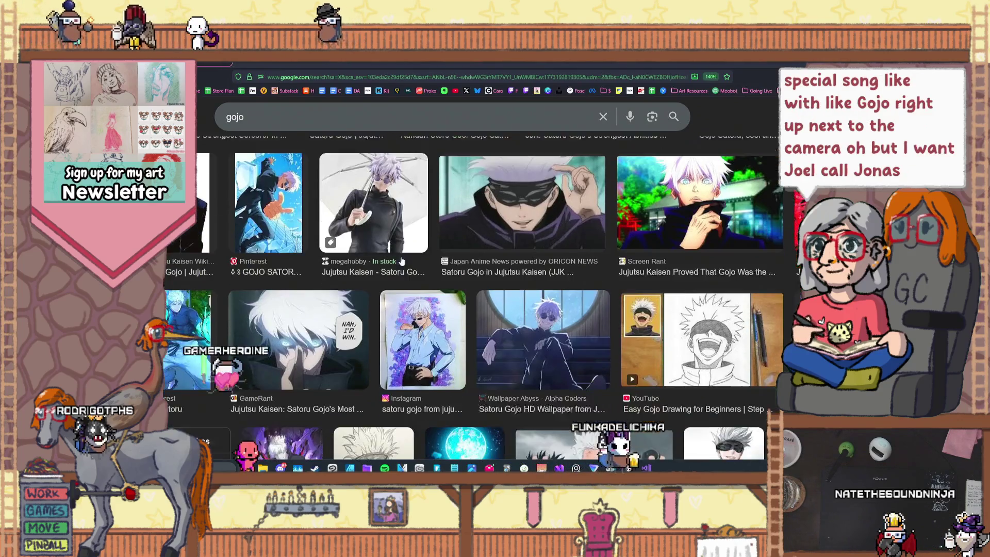
scroll(402, 260, down, 1)
scroll(402, 261, down, 1)
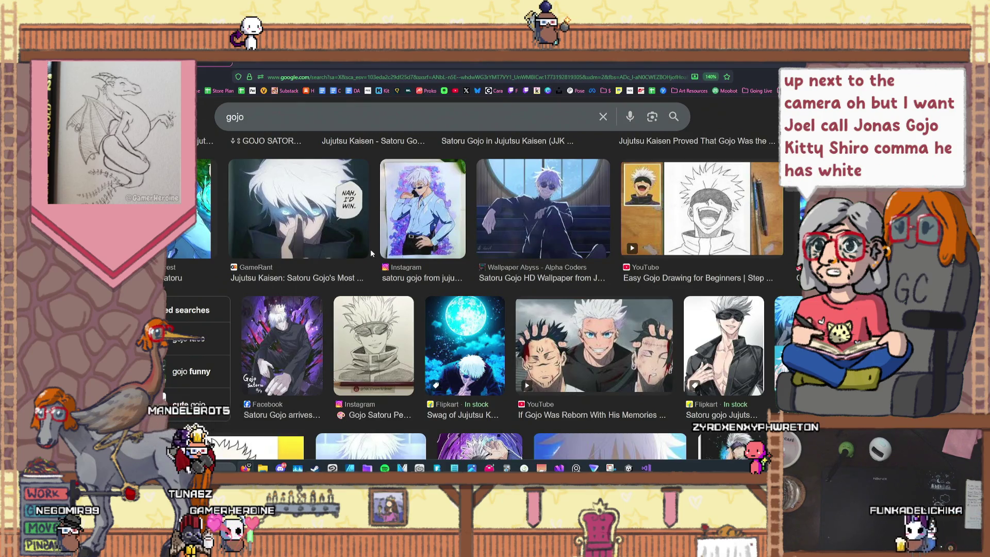
scroll(370, 249, down, 1)
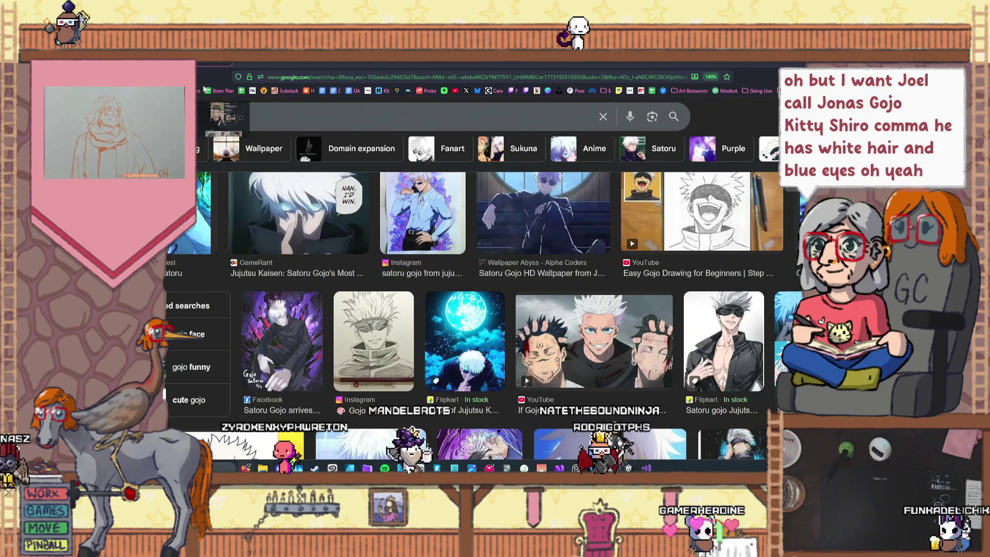
click(304, 63)
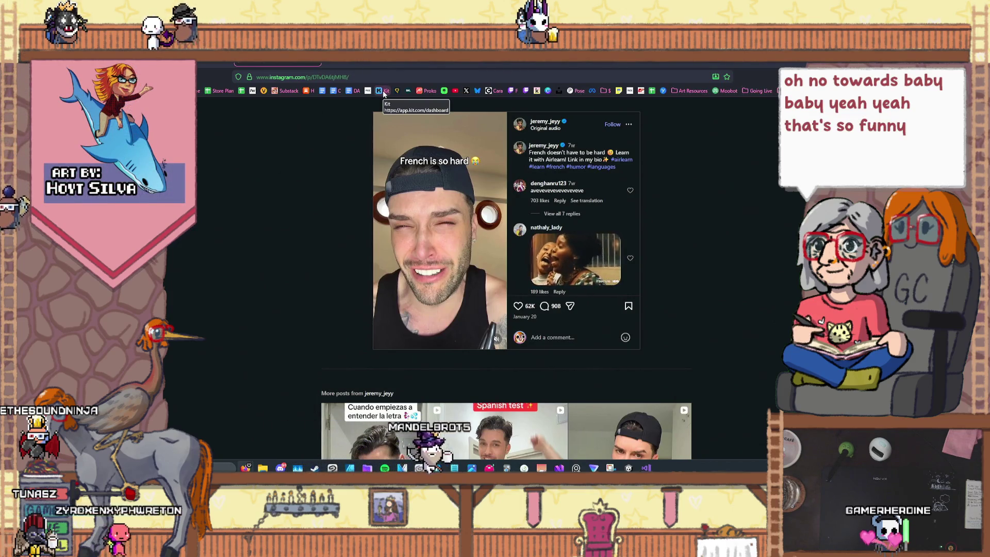
- Leave the Instagram reel and return to the Google Images 'gojo' results
click(313, 64)
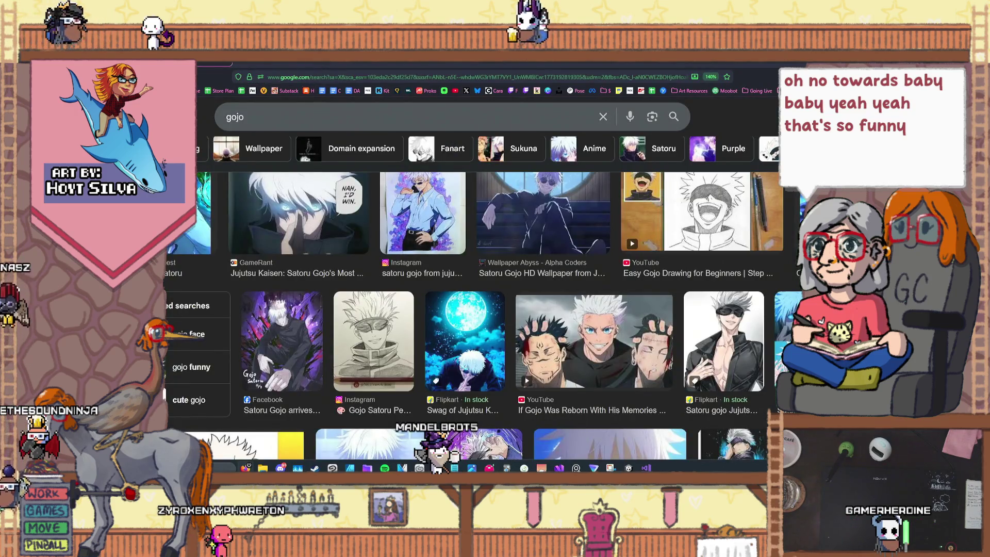
key(alt+Tab)
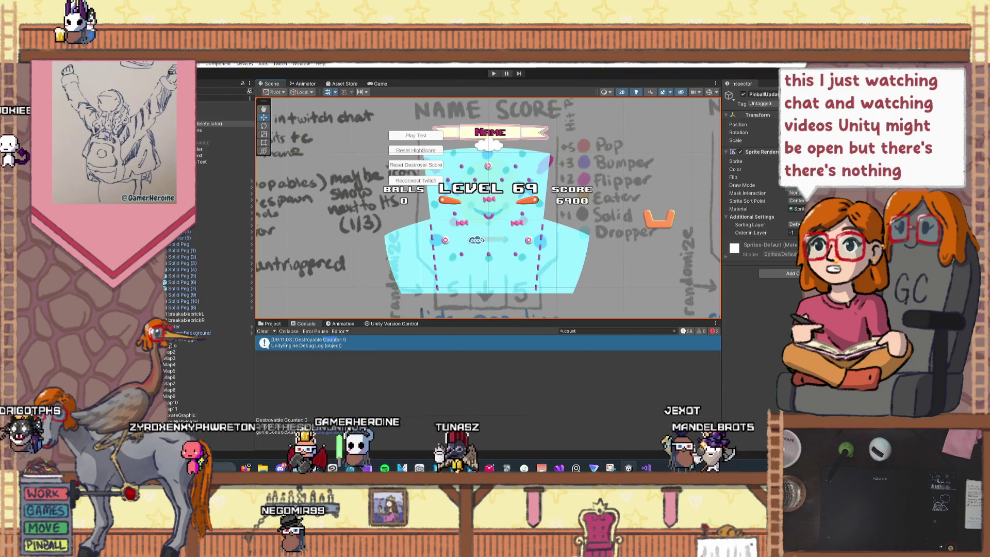
scroll(670, 240, down, 3)
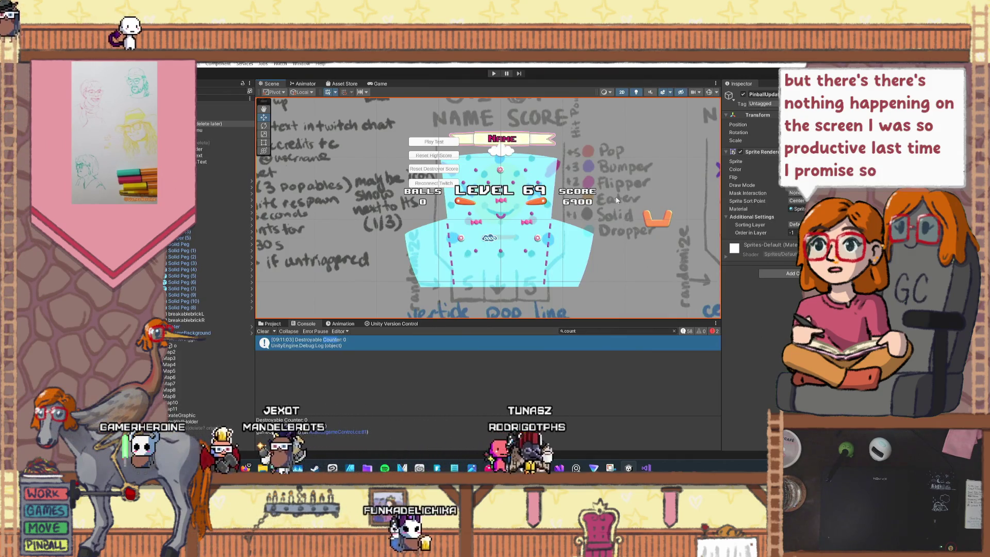
scroll(616, 200, up, 3)
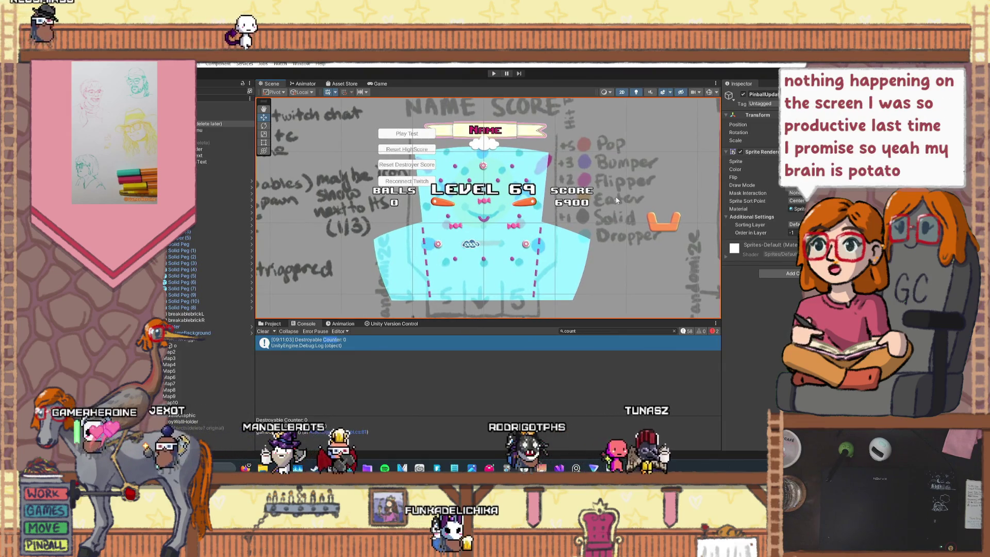
scroll(616, 200, up, 1)
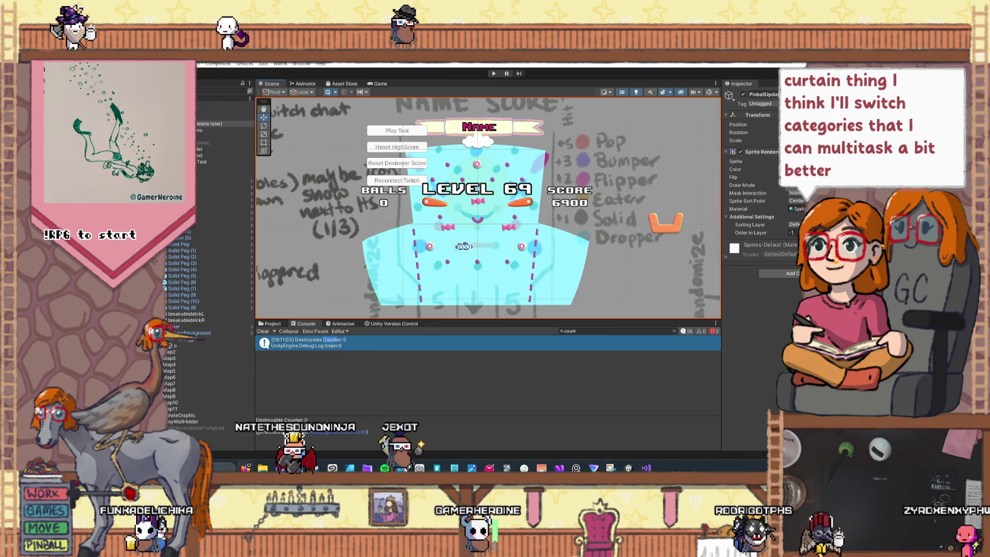
key(super+d)
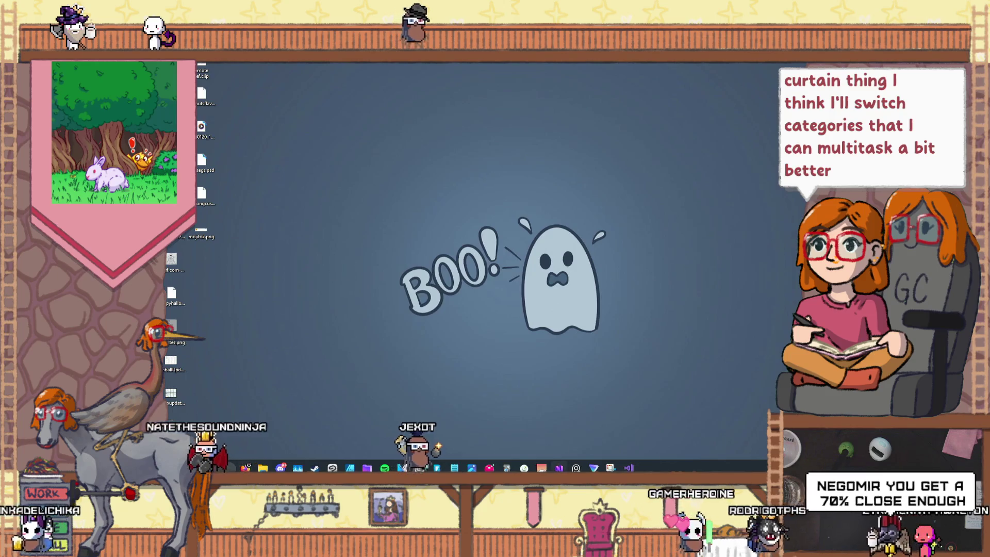
- Save the map-switching script in Visual Studio and minimise its window
click(559, 468)
click(225, 69)
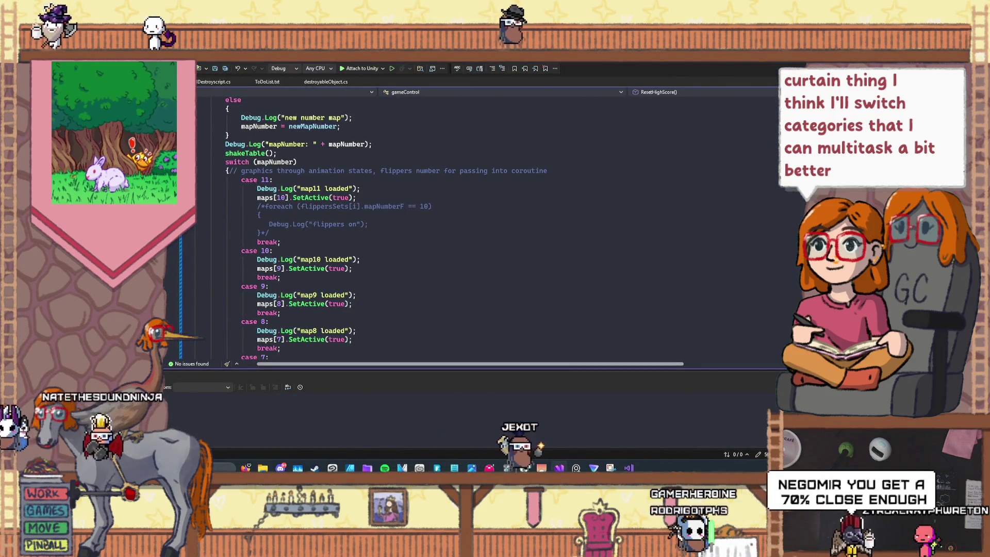
click(559, 468)
- Close the RandomFishGenerator.cs window, clear the desktop, and start opening a drawing file
click(610, 468)
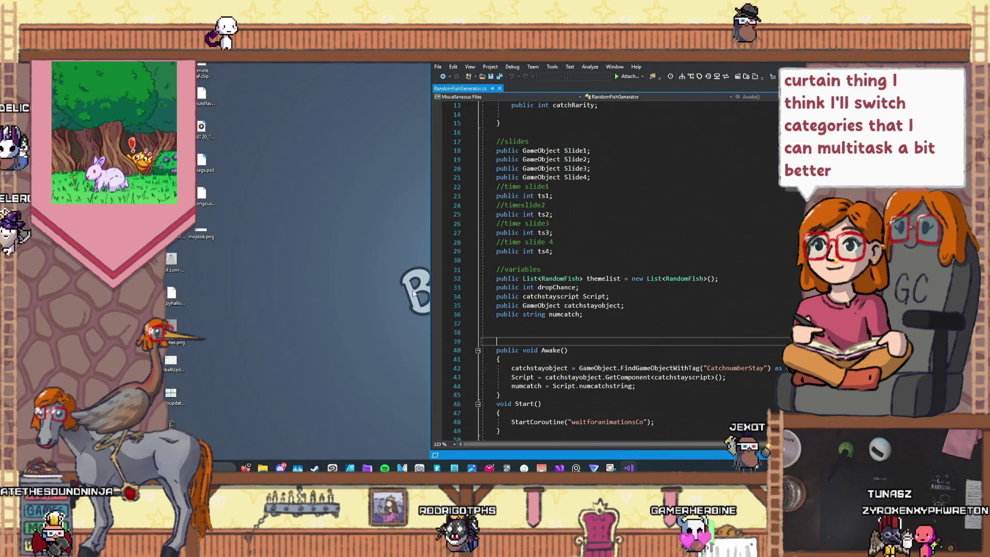
key(alt+F4)
right_click(379, 298)
click(309, 326)
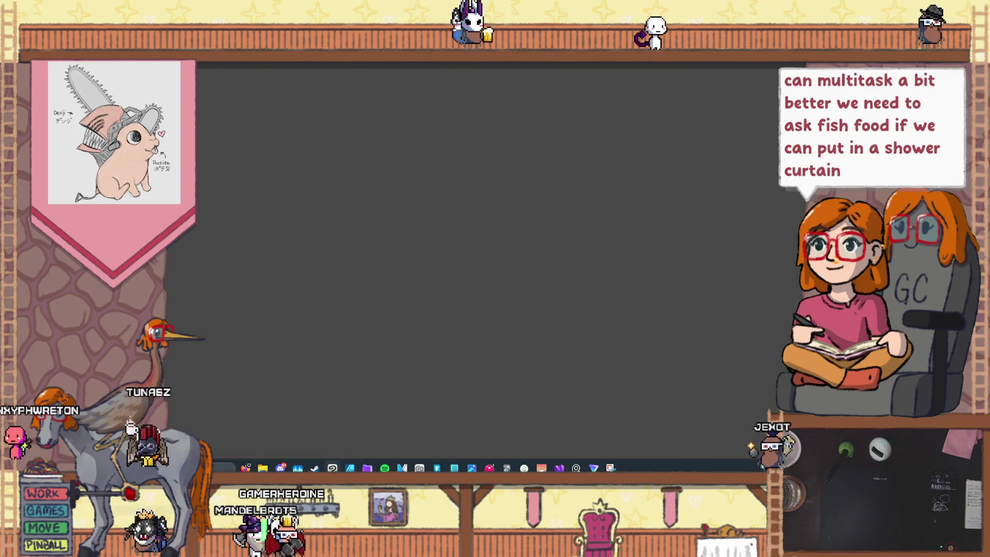
key(alt+f)
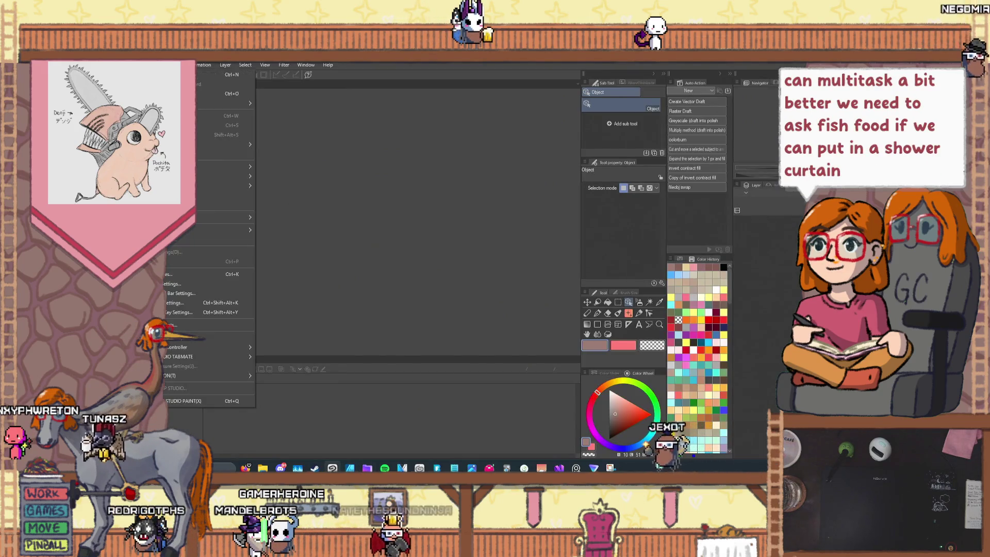
- Open the blank drawing and close the four extra Firefox windows
key(Return)
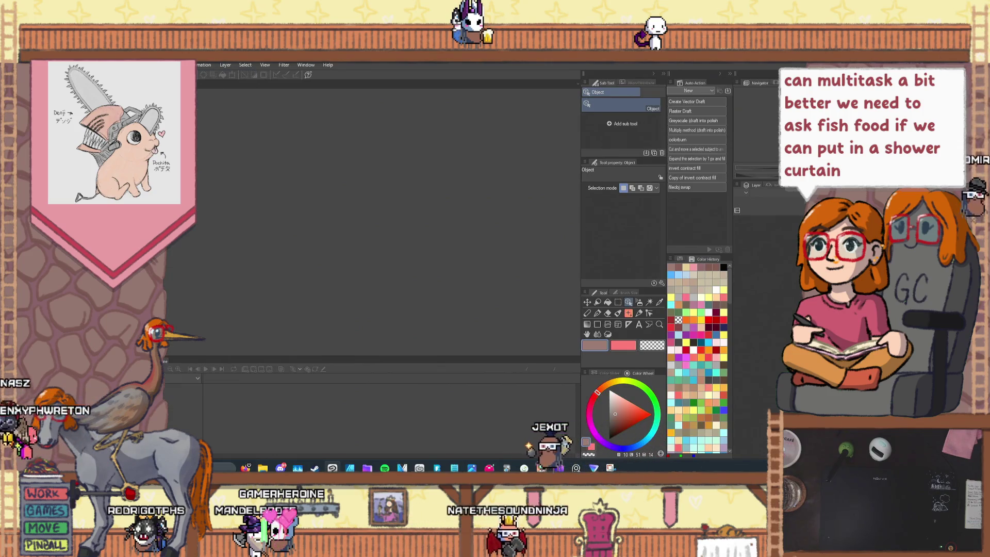
key(Return)
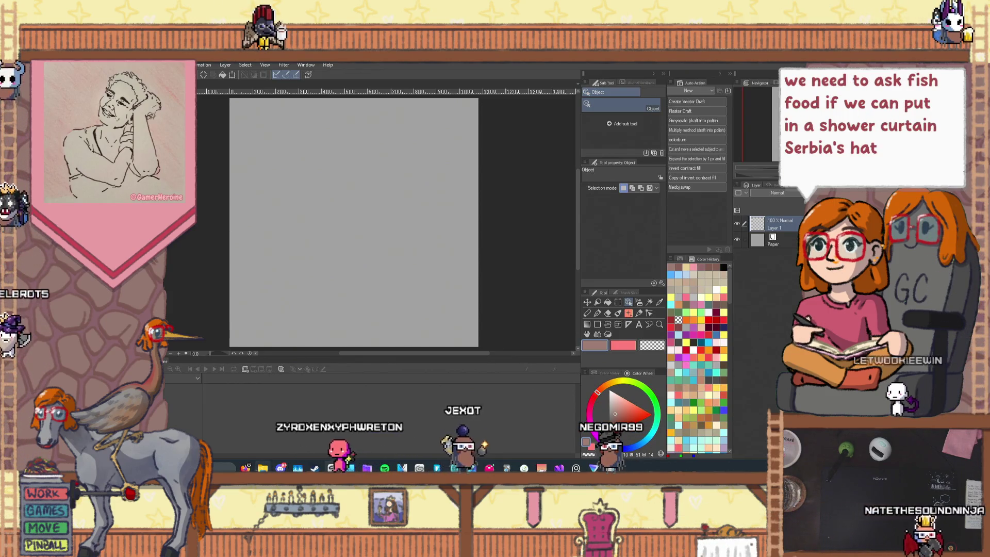
mouse_move(246, 467)
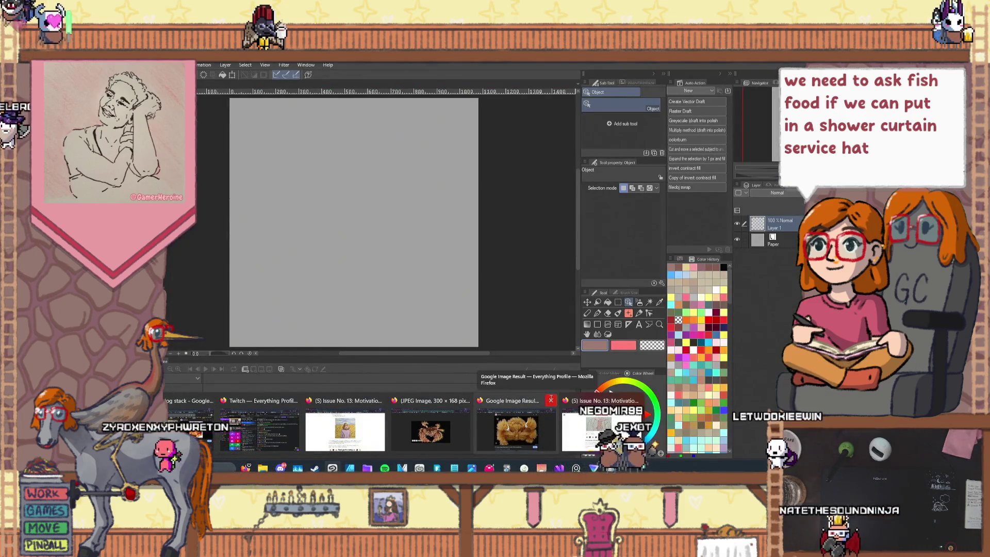
click(550, 400)
click(465, 400)
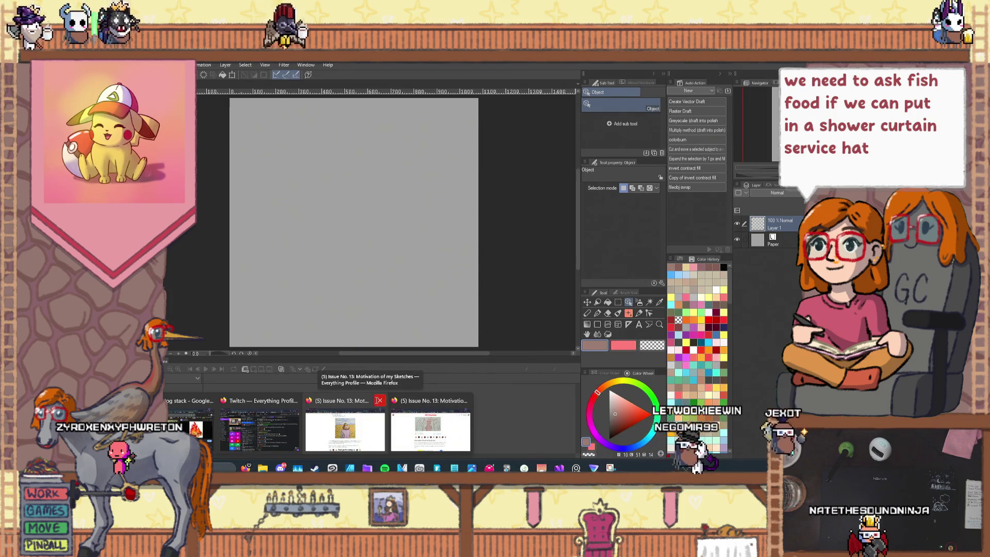
click(379, 400)
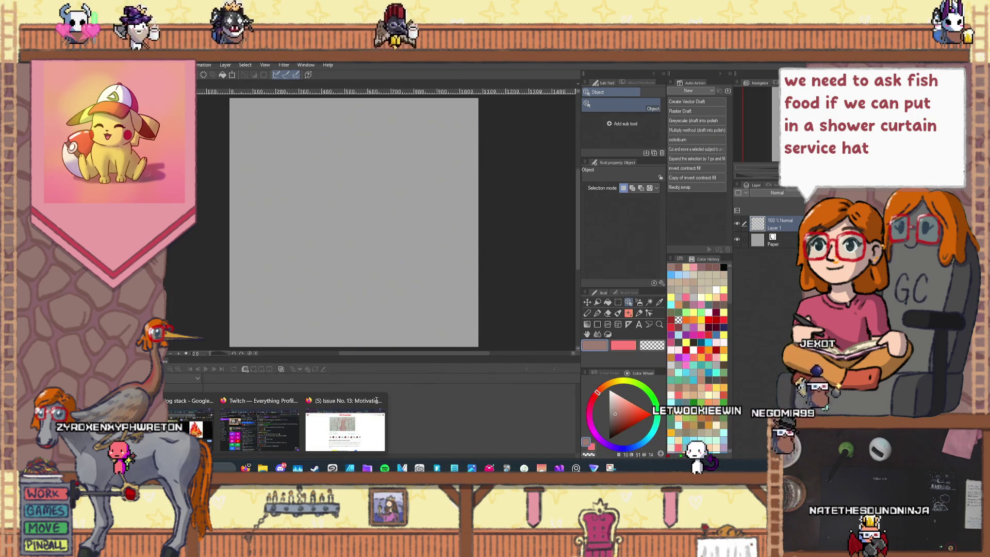
click(380, 400)
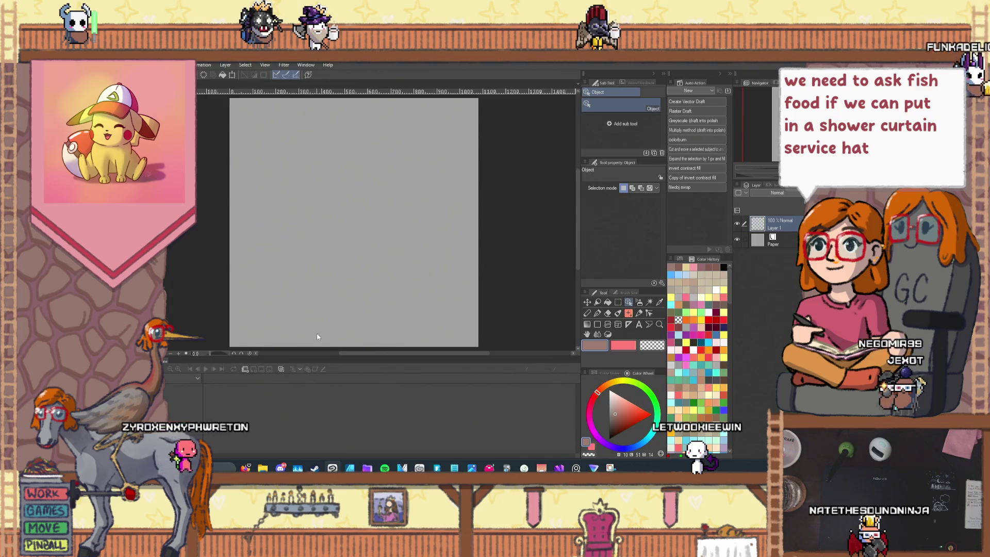
- Enlarge the canvas view by moving the timeline and tool-panel dividers
drag(317, 358, 315, 433)
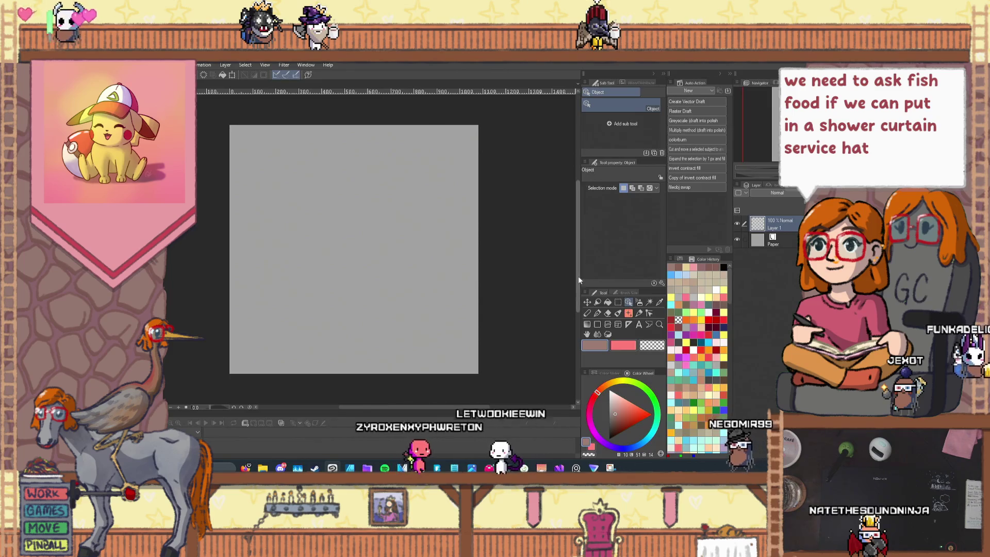
drag(578, 279, 598, 280)
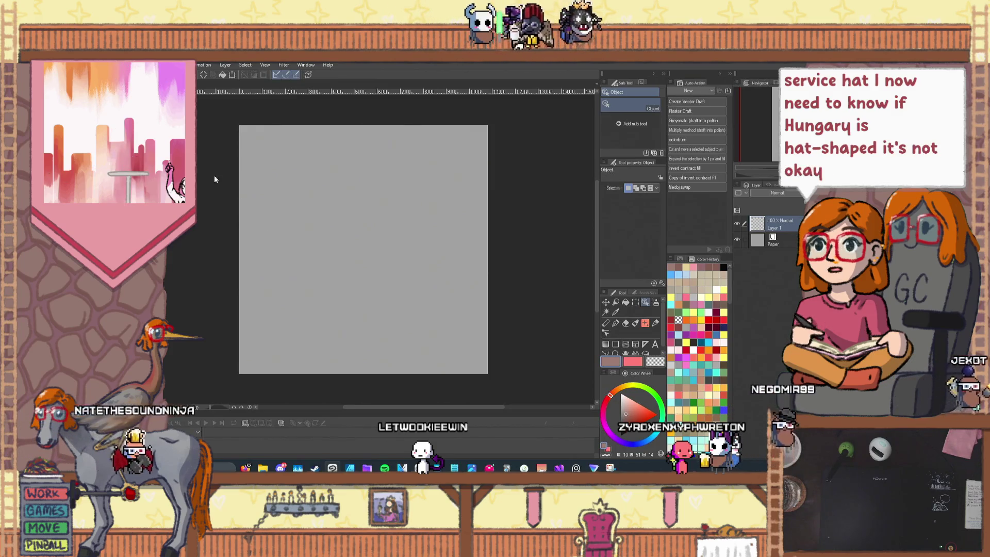
scroll(288, 221, up, 1)
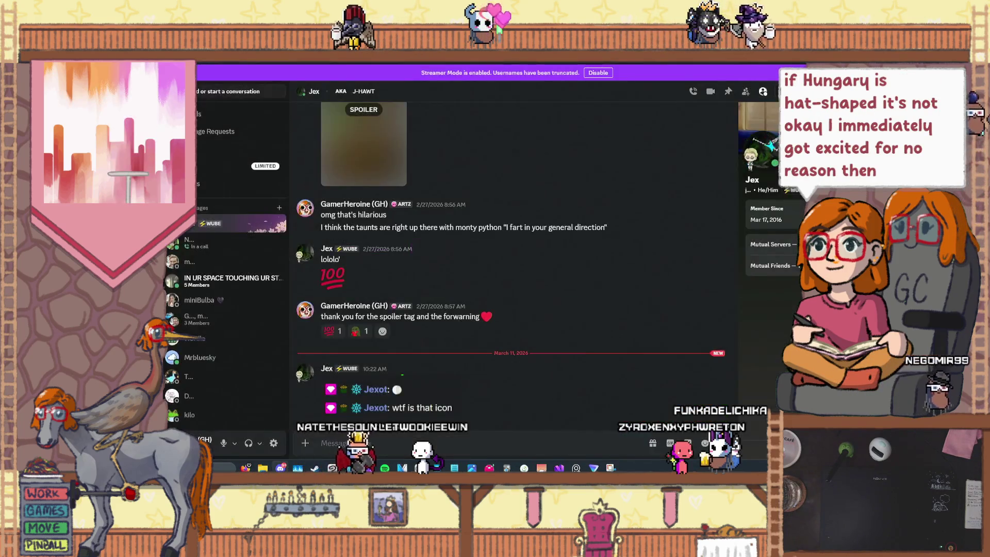
- Read the duct-tape channel in a widened Discord window, then return to the canvas and undo a stroke
key(alt+Tab)
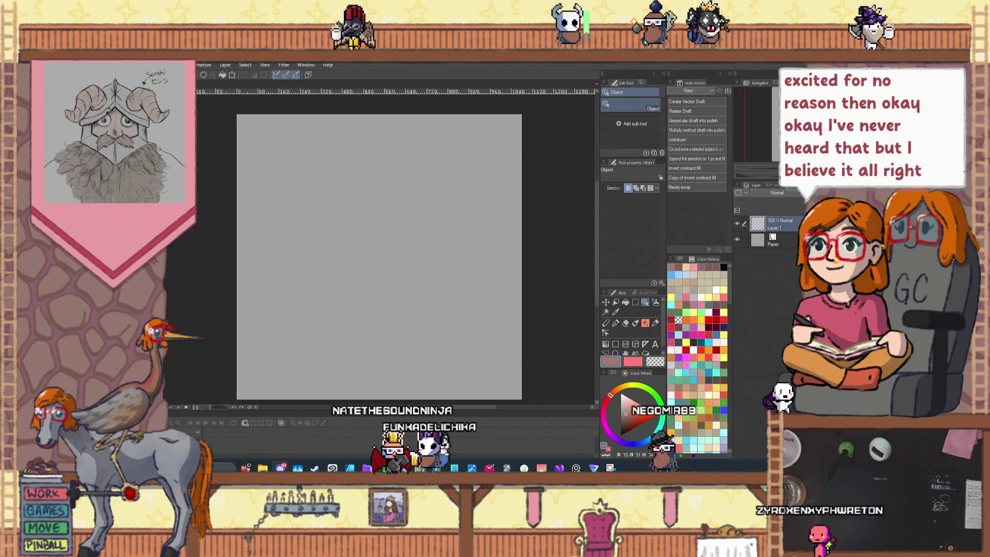
key(alt+Tab)
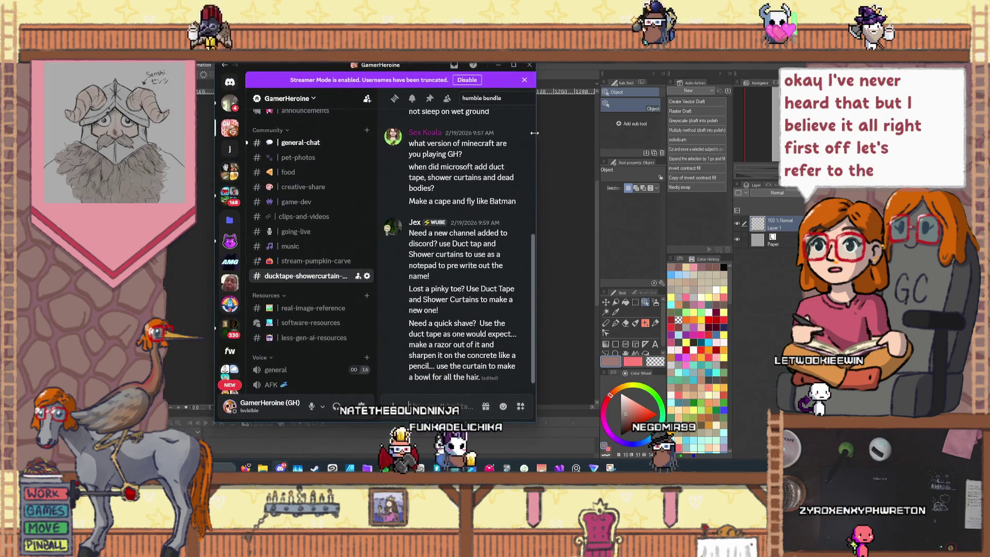
drag(534, 132, 768, 160)
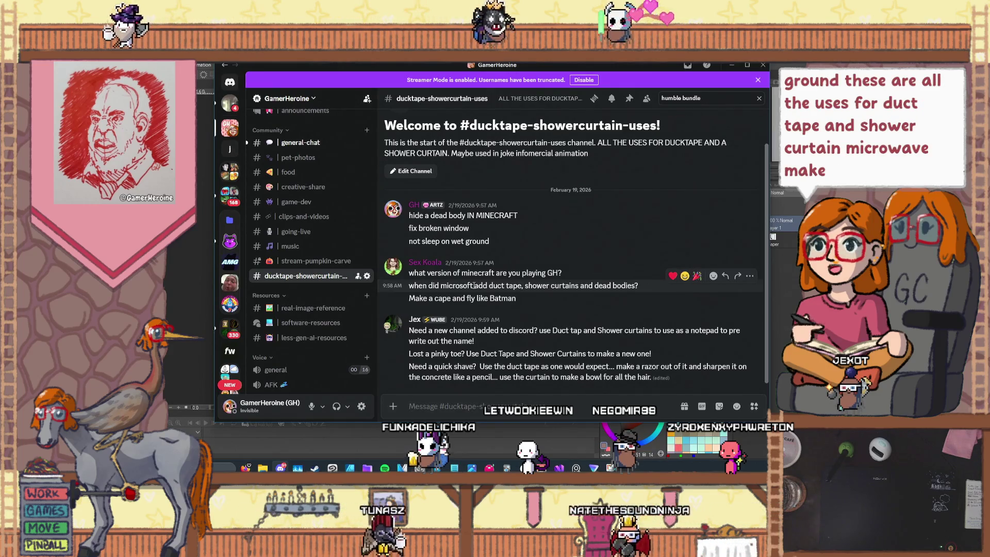
click(731, 65)
key(ctrl+z)
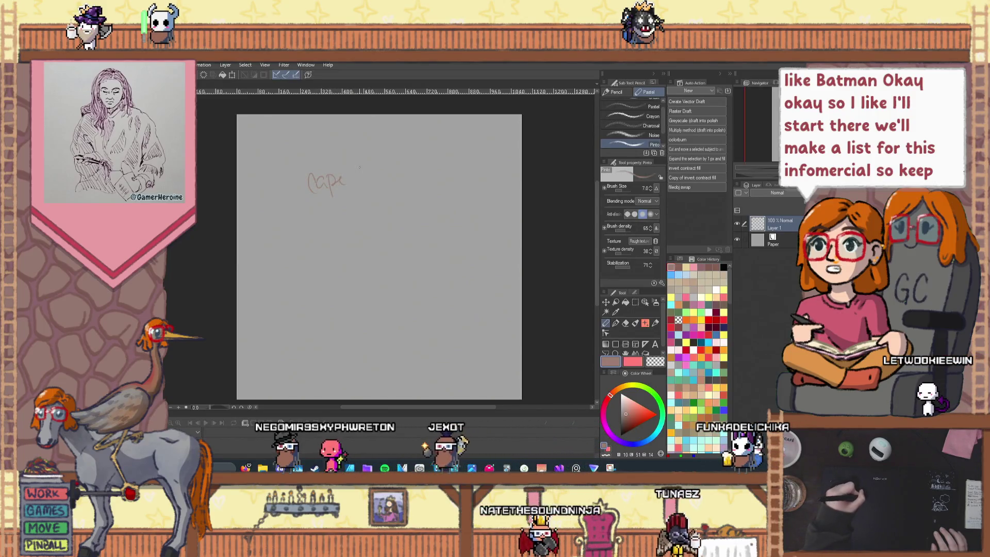
- Write 'batman' after 'cape' and 'lost pinky toe' below it with Pencil 2, checking Discord between
drag(364, 174, 372, 173)
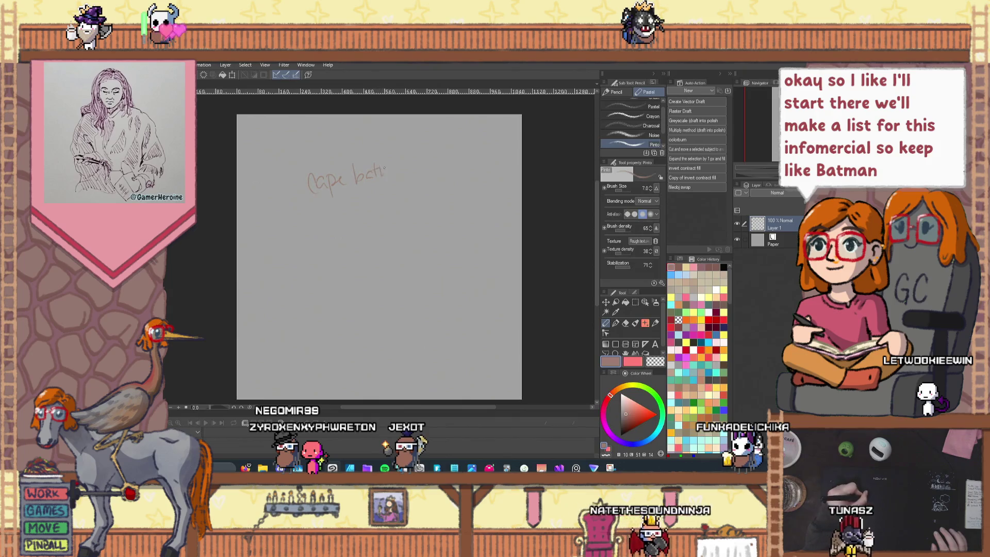
click(654, 324)
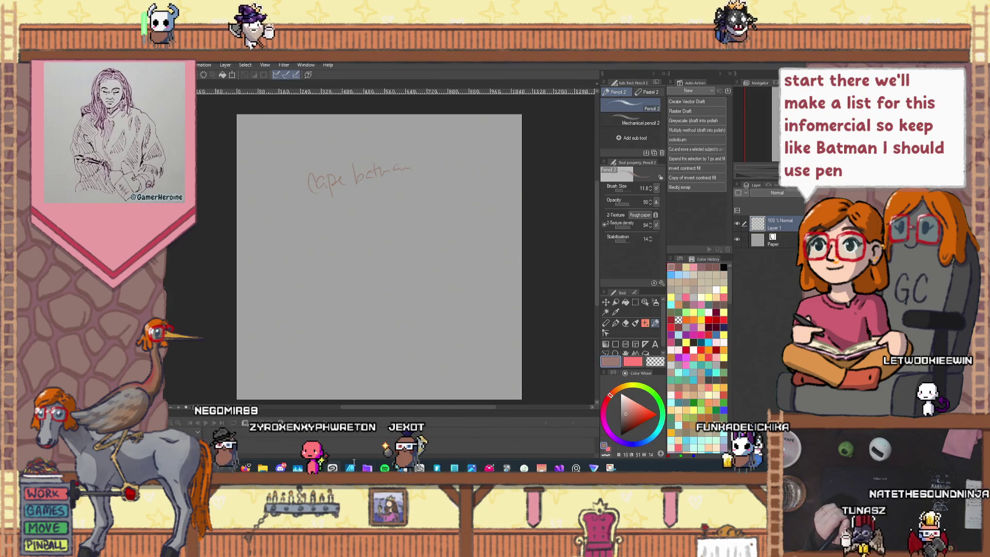
key(alt+Tab)
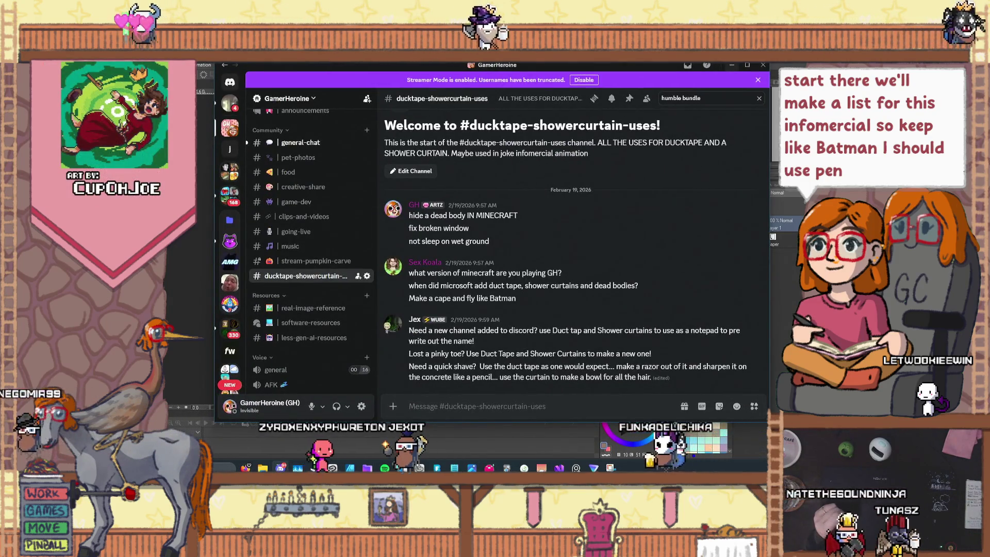
key(alt+Tab)
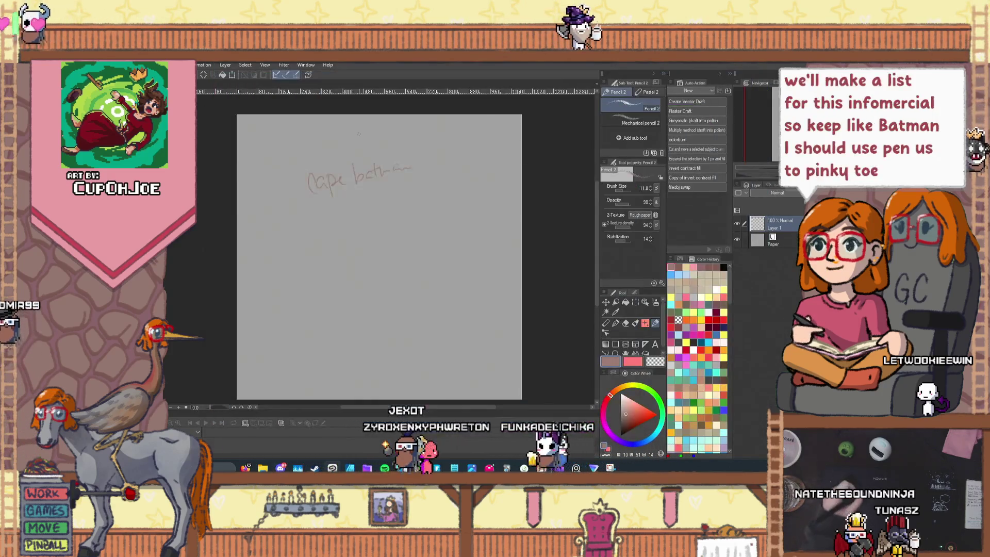
mouse_move(318, 218)
mouse_down()
mouse_move(381, 208)
mouse_move(393, 190)
mouse_move(414, 192)
mouse_up()
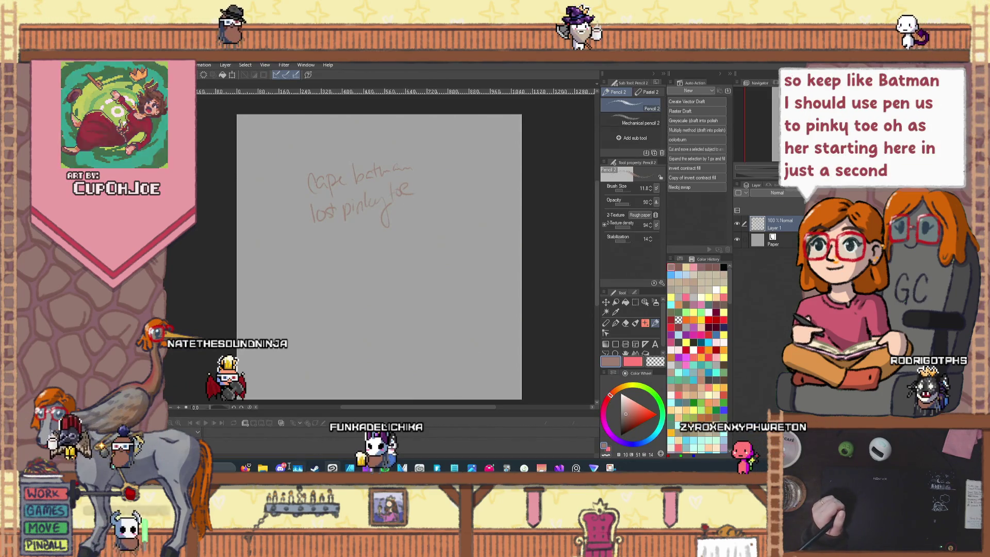
mouse_move(281, 468)
click(280, 425)
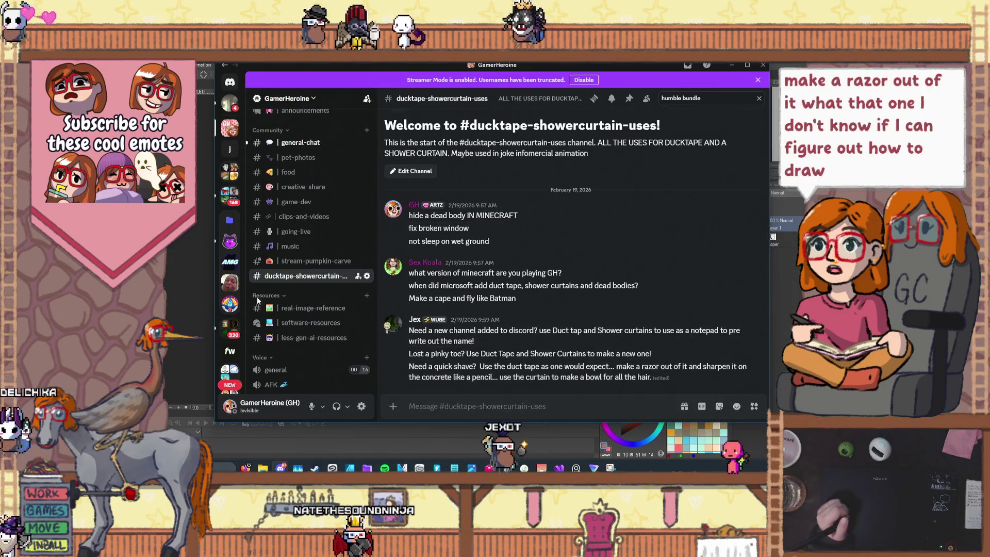
click(202, 220)
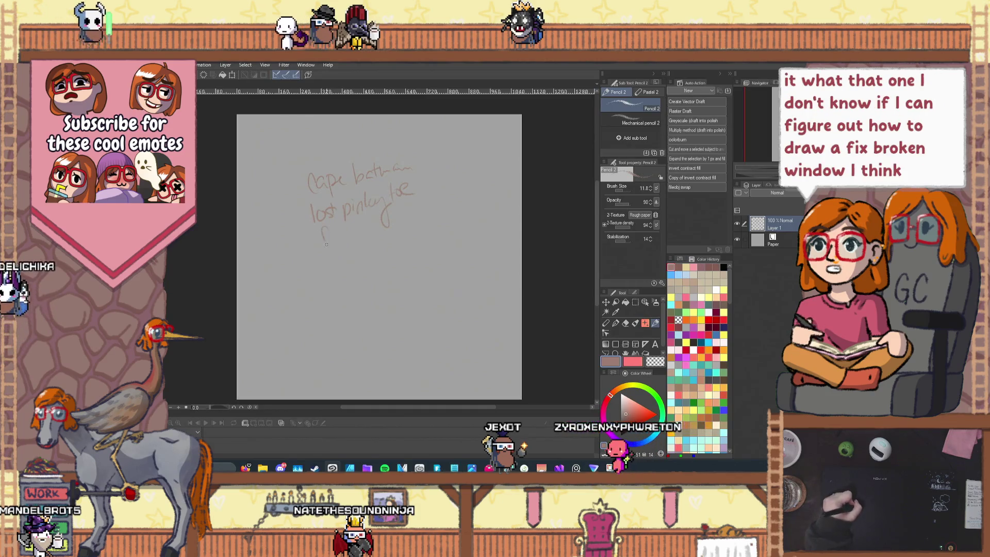
- Add 'fix broken window', 'raft' and 'parachute' to the list, undoing one stray stroke, then reopen Discord
drag(320, 237, 328, 236)
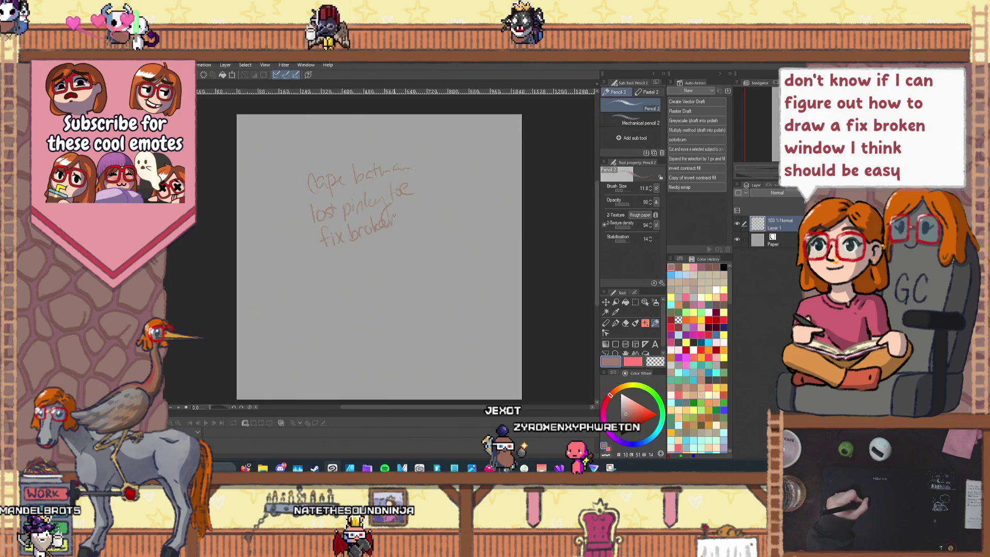
drag(427, 207, 444, 197)
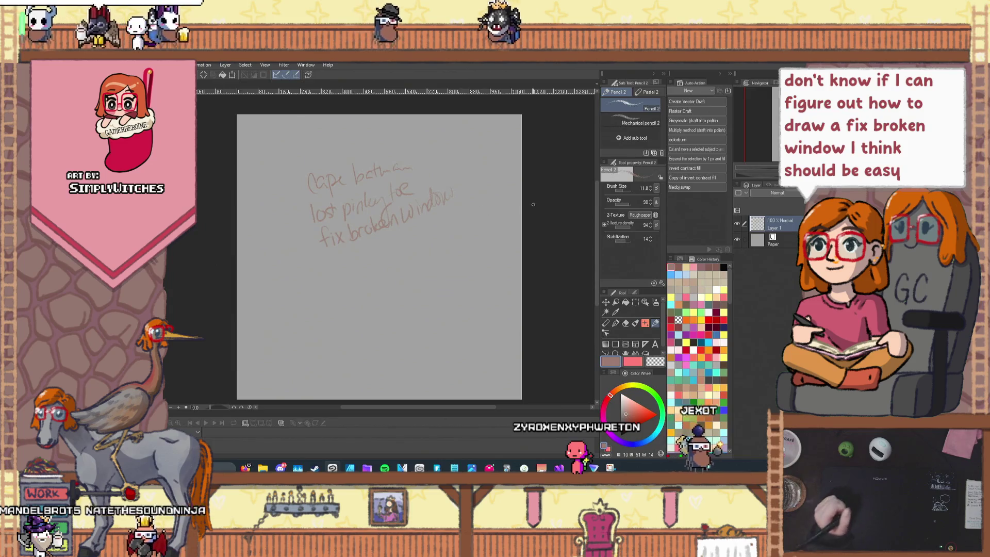
key(alt+Tab)
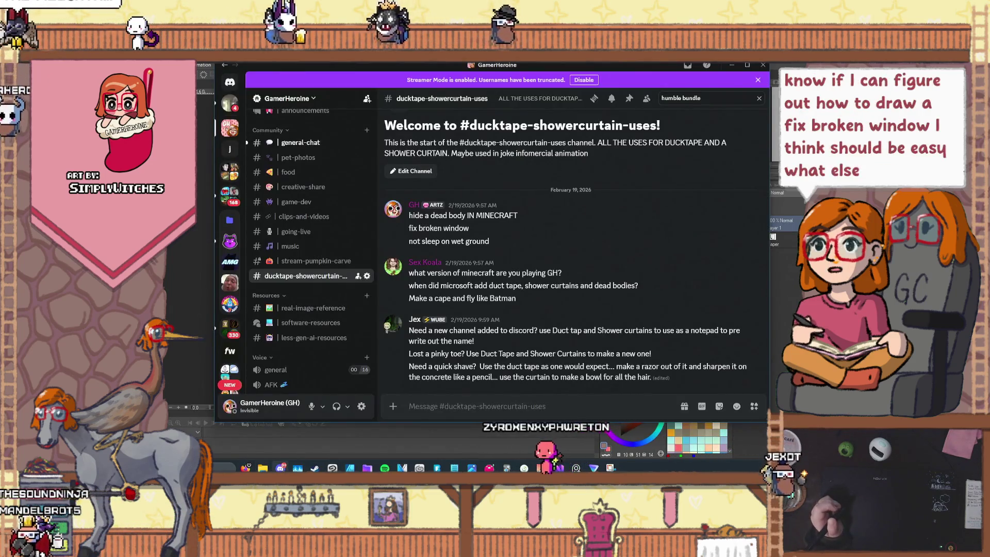
key(alt+Tab)
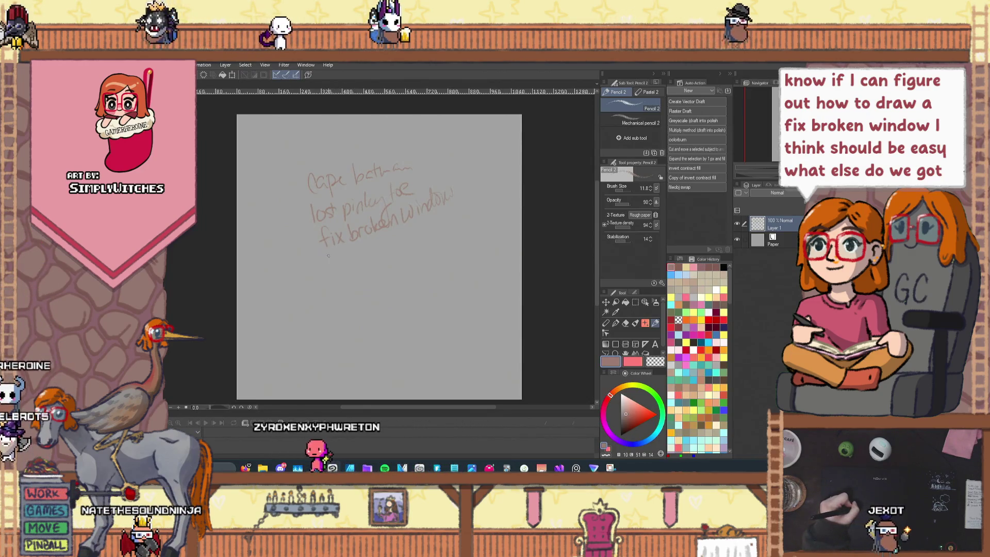
drag(319, 263, 354, 264)
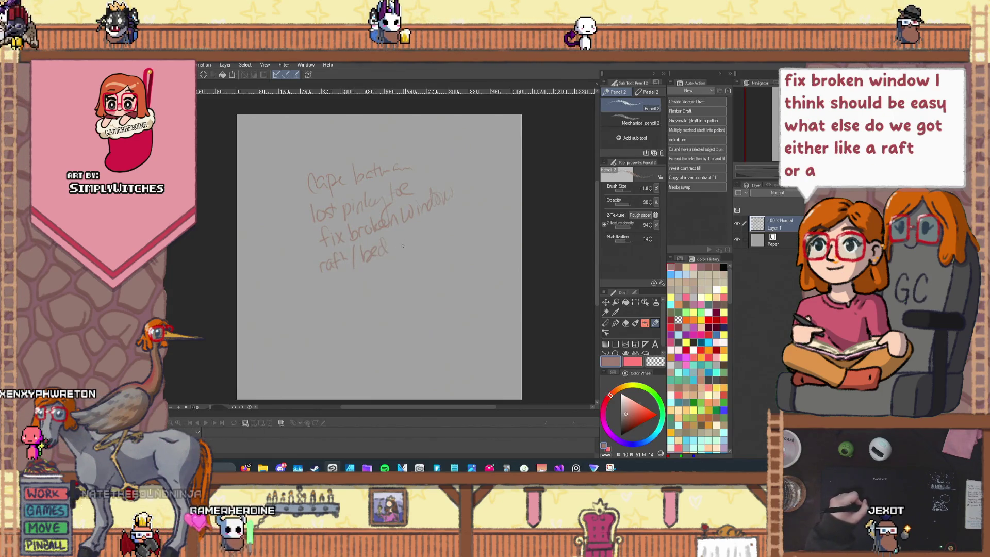
key(ctrl+z)
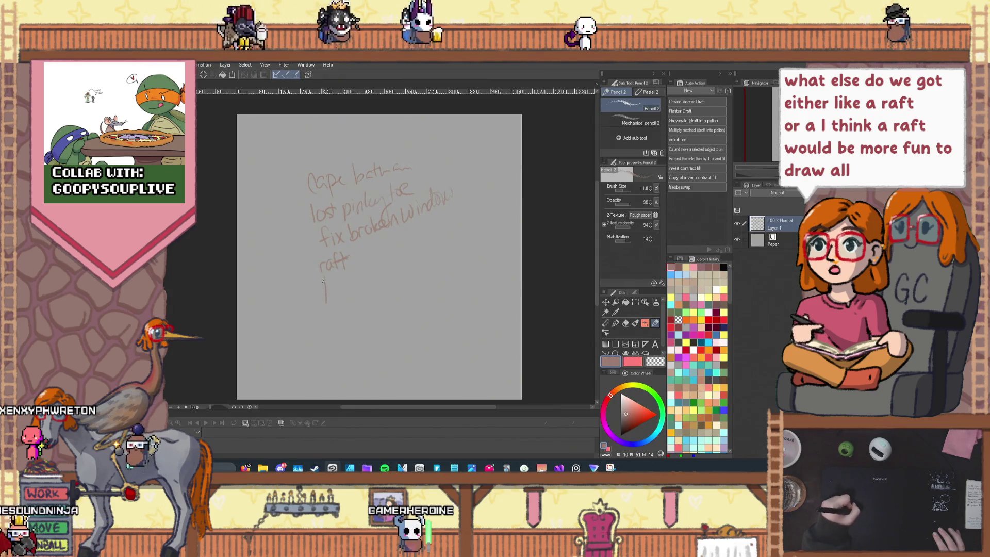
drag(339, 279, 365, 267)
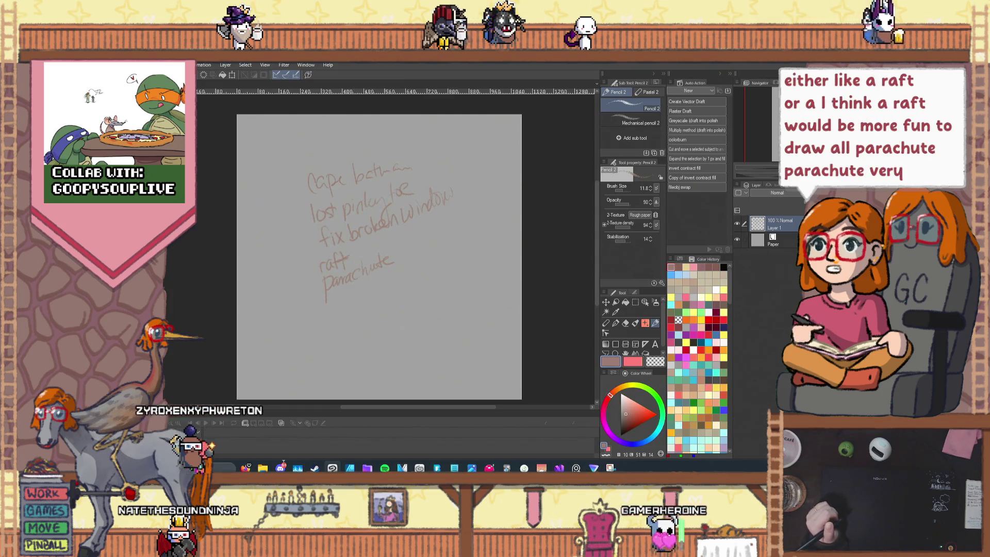
click(280, 467)
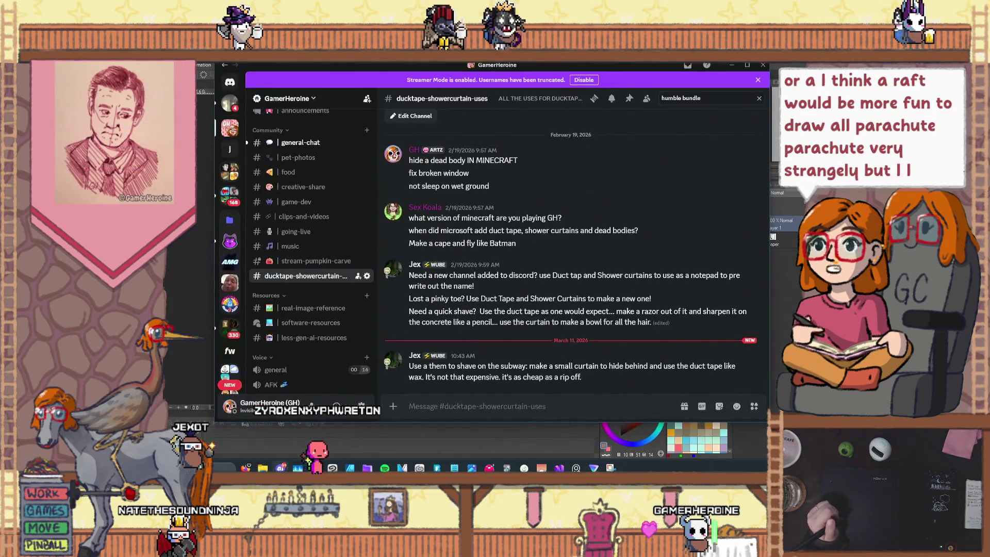
- Return to the handwritten list, lower the volume, and drag the Timeline palette's top border upward
click(332, 468)
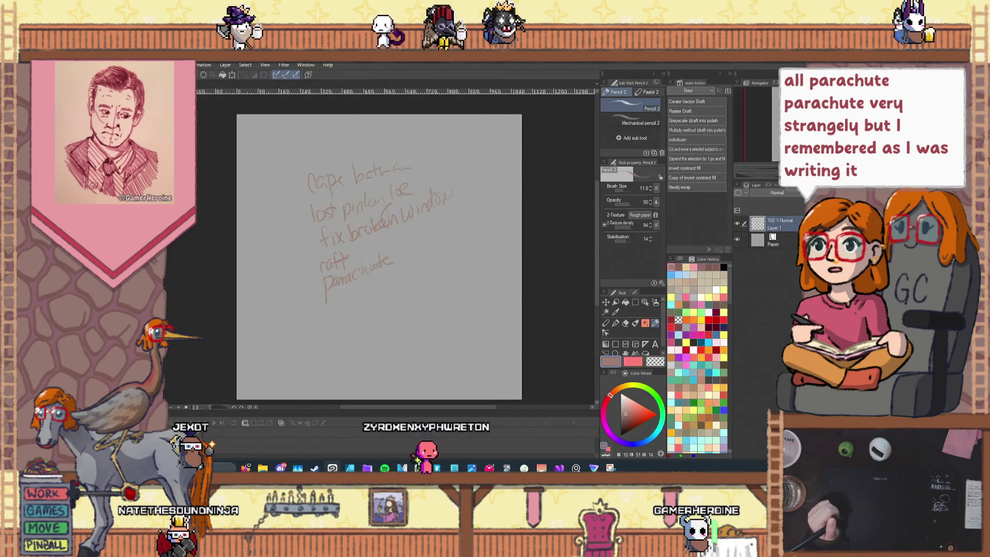
key(alt+Tab)
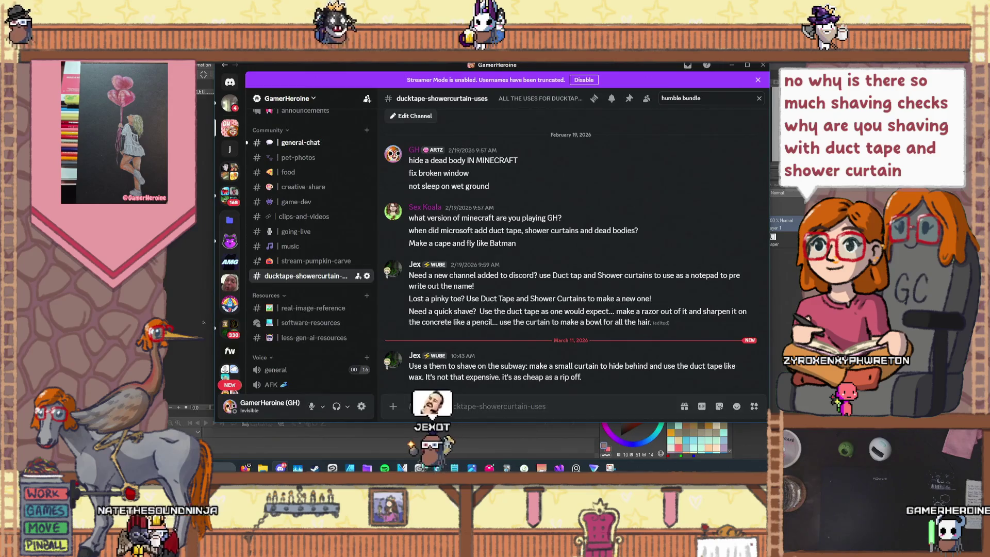
click(184, 326)
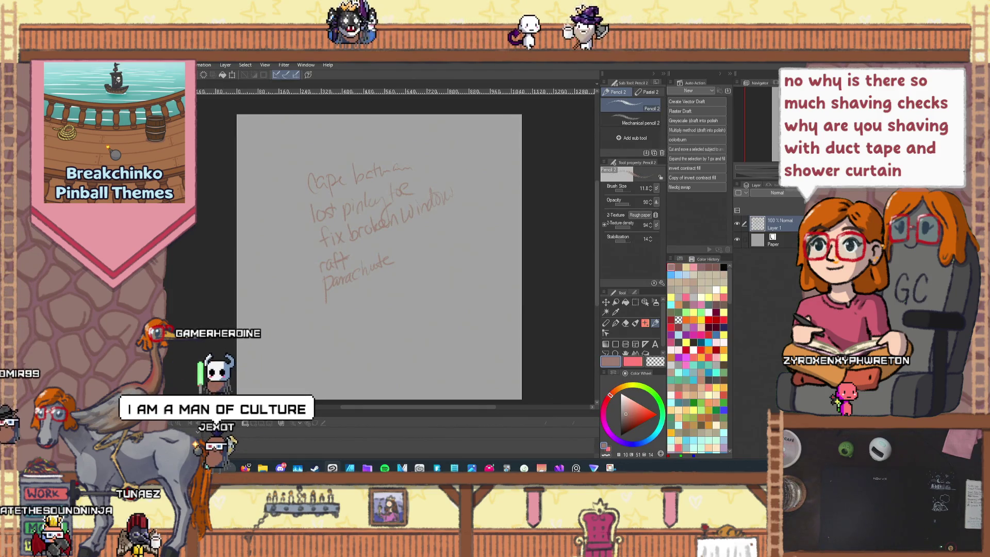
key(XF86AudioLowerVolume)
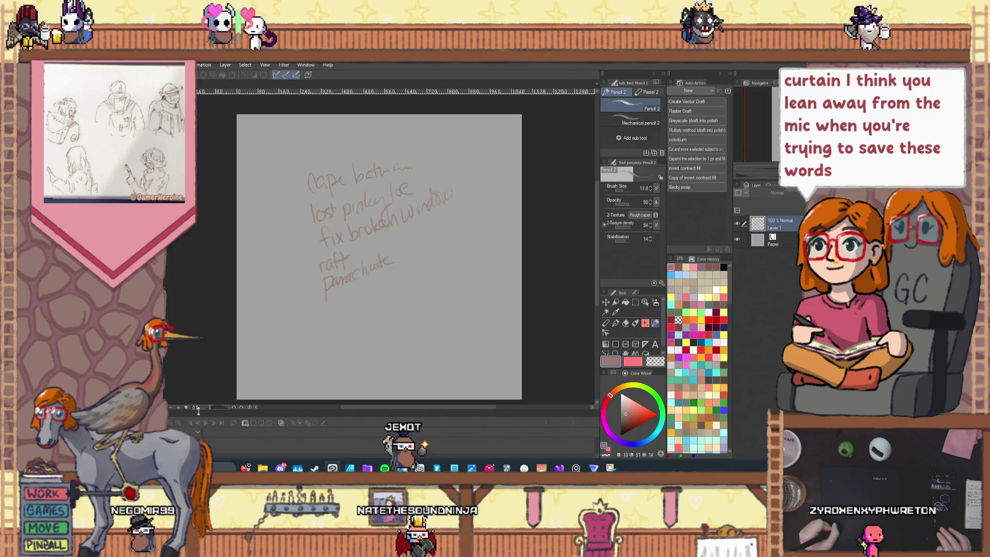
drag(199, 409, 197, 374)
- Create Timeline 1 at 12 fps, extend it to 48 frames, then undo the last change
click(227, 395)
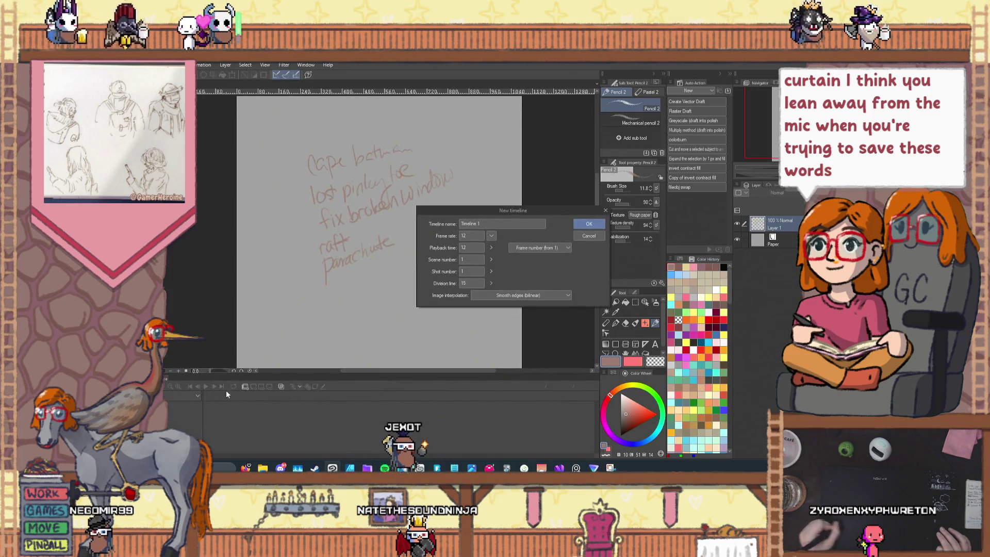
click(588, 227)
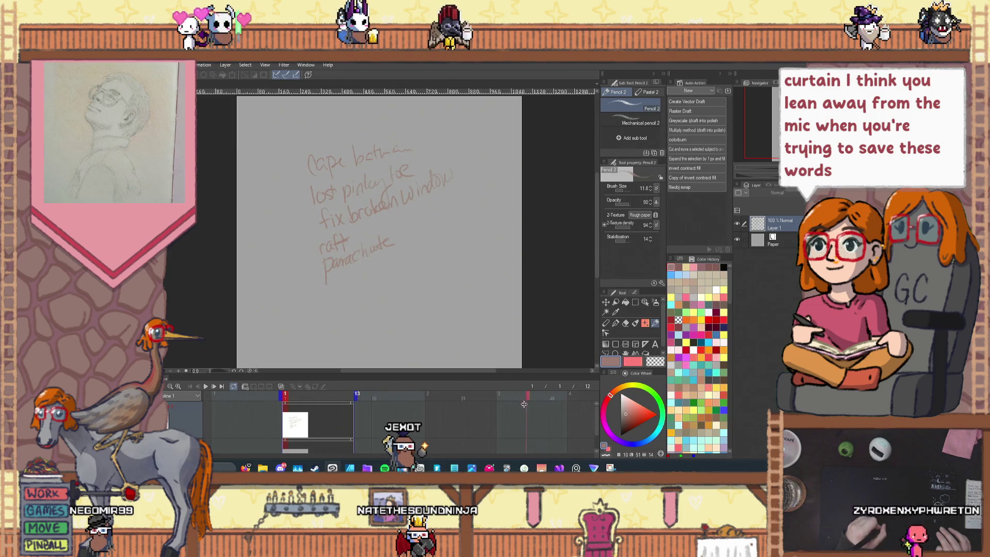
click(204, 65)
mouse_move(231, 157)
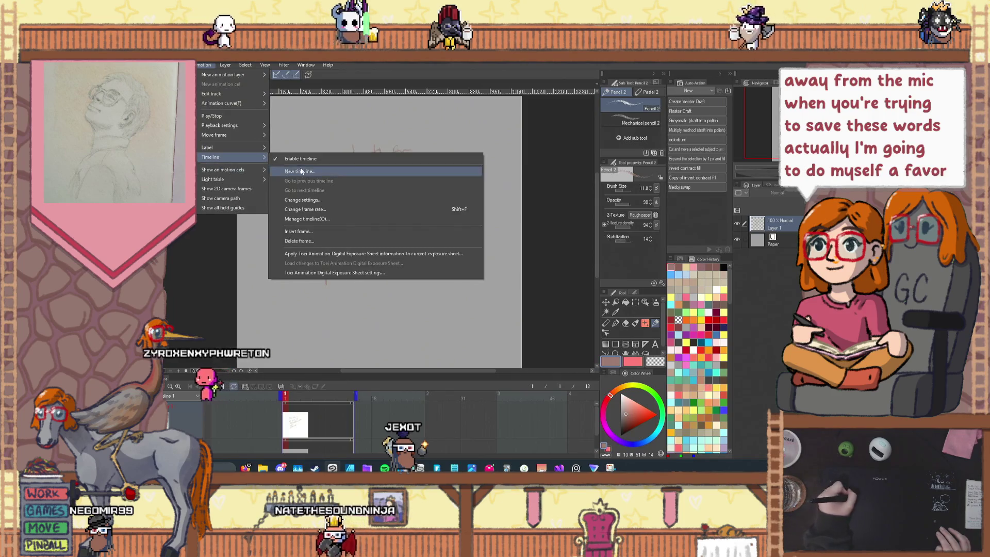
click(305, 200)
key(ctrl+z)
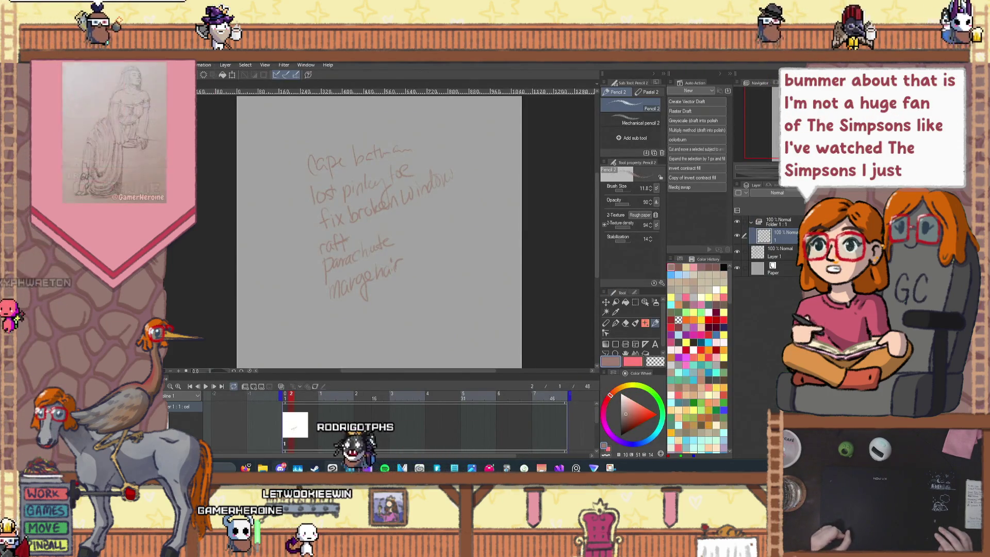
- Glance at Discord, then write 'hair' on a new line below 'marge hair'
click(280, 468)
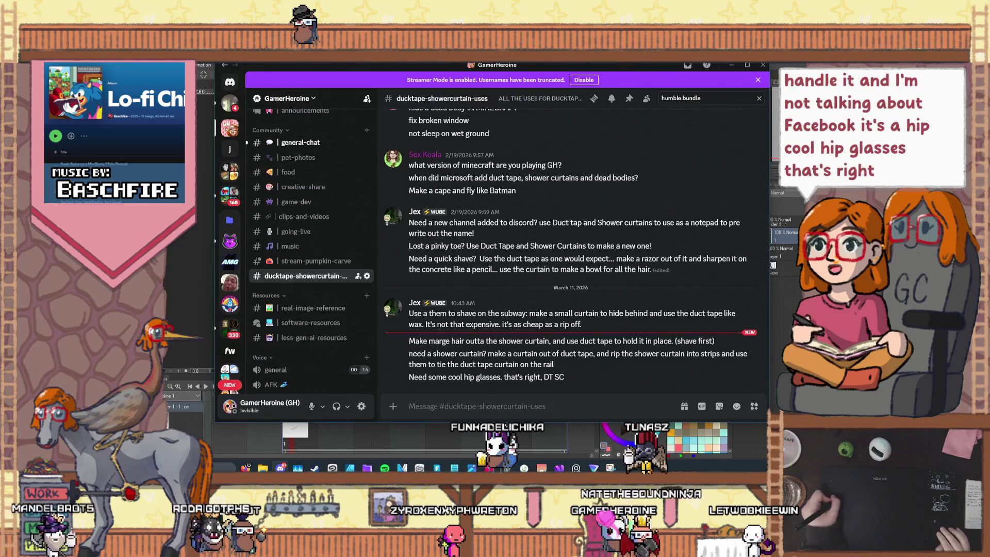
key(alt+Tab)
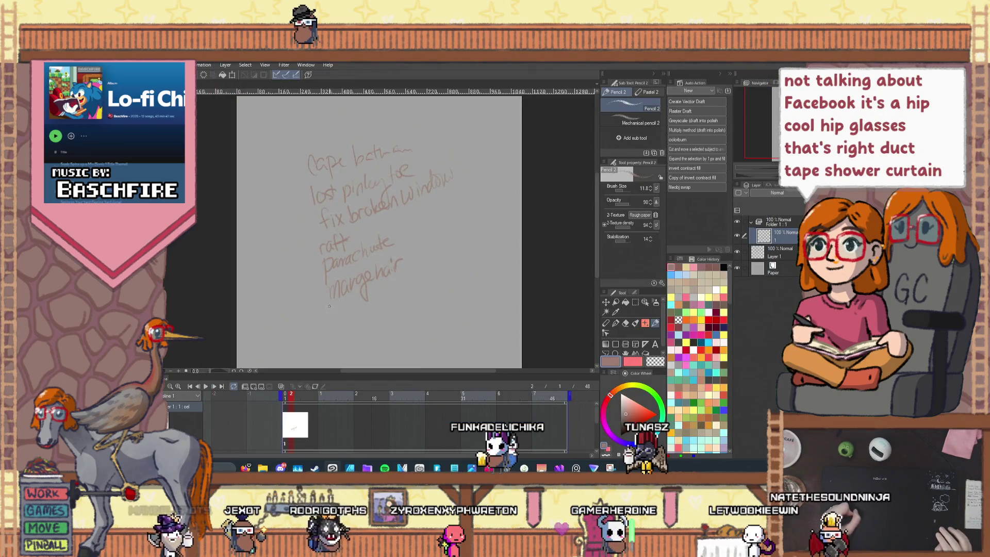
drag(338, 314, 346, 317)
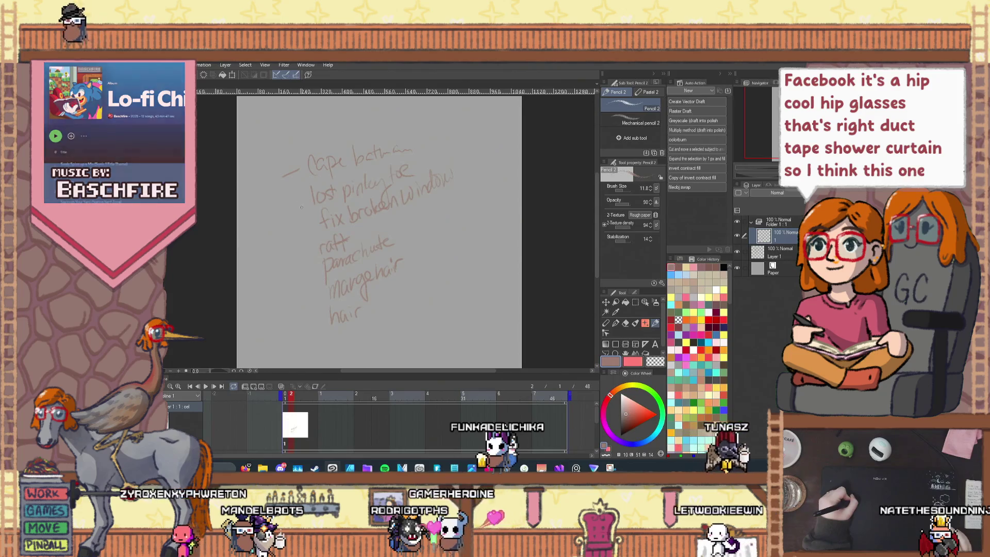
- Add dashes before 'fix broken window' and 'hair', undoing a mistaken number
drag(303, 230, 312, 227)
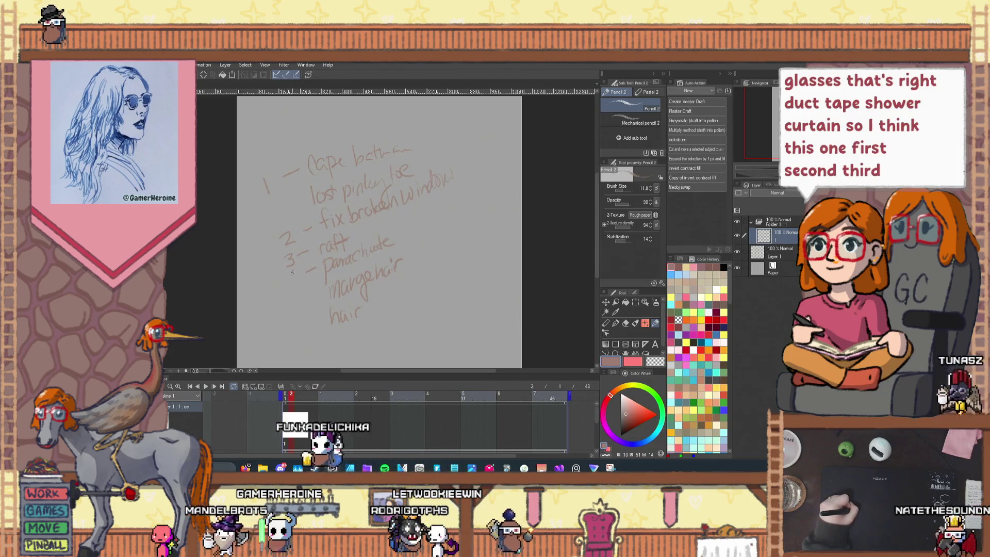
key(ctrl+z)
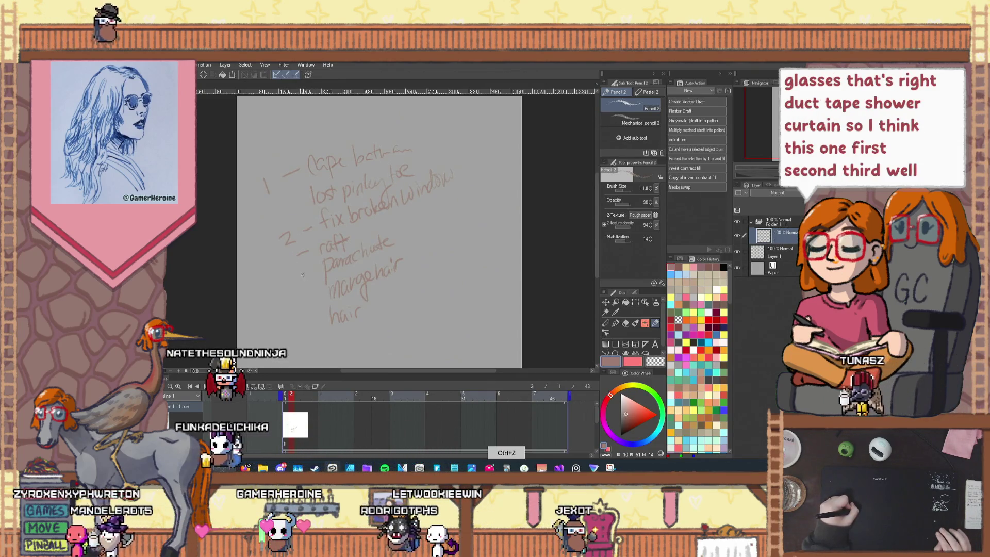
drag(312, 323, 320, 321)
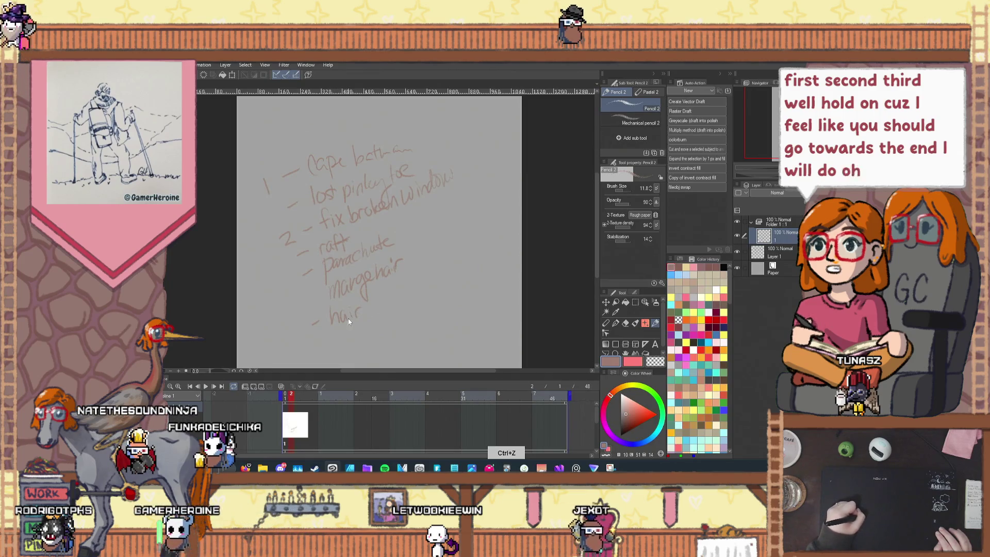
- Erase the word 'hair' at the bottom of the list, including its faint leftovers
key(e)
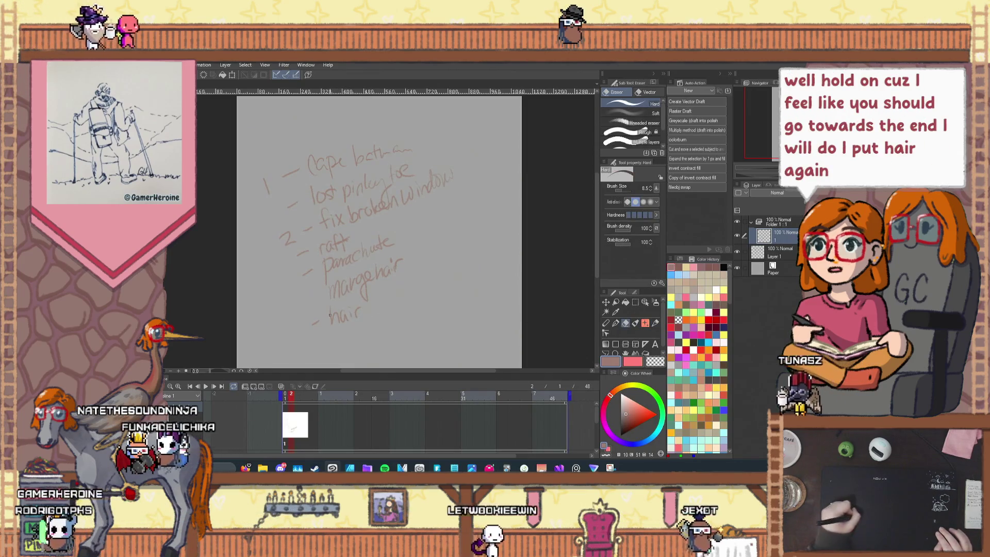
drag(330, 314, 359, 301)
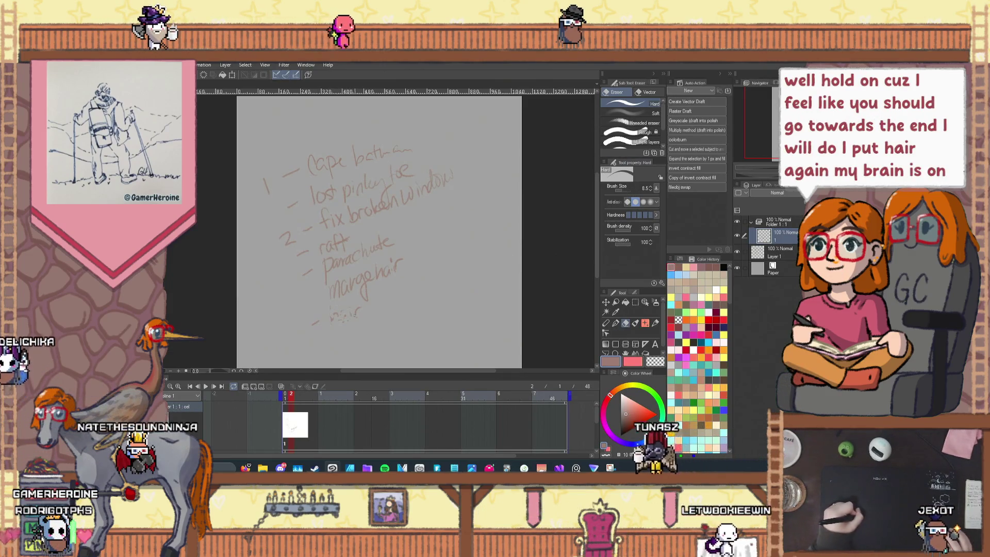
drag(330, 315, 360, 309)
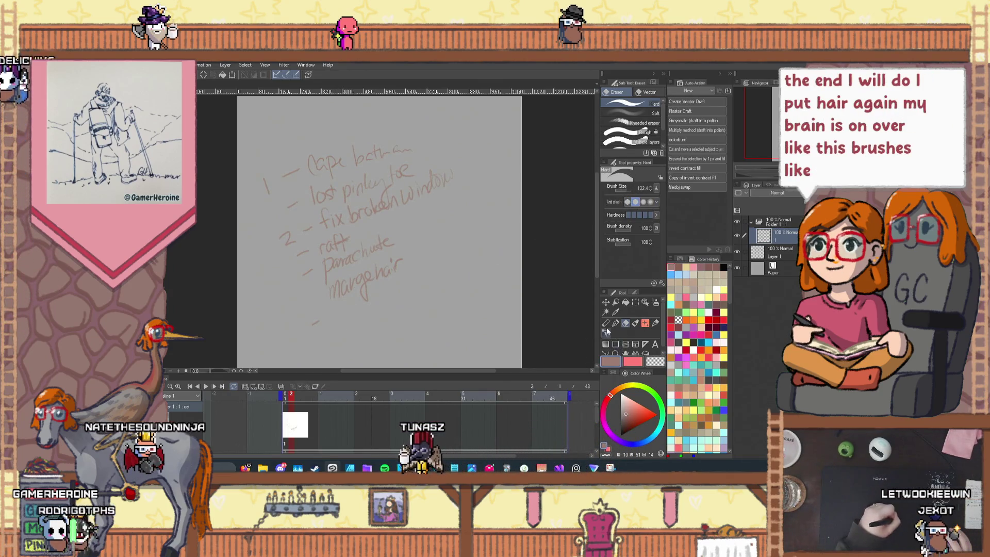
- Pencil in 'glasses' where 'hair' was and start a numbered line below it
key(p)
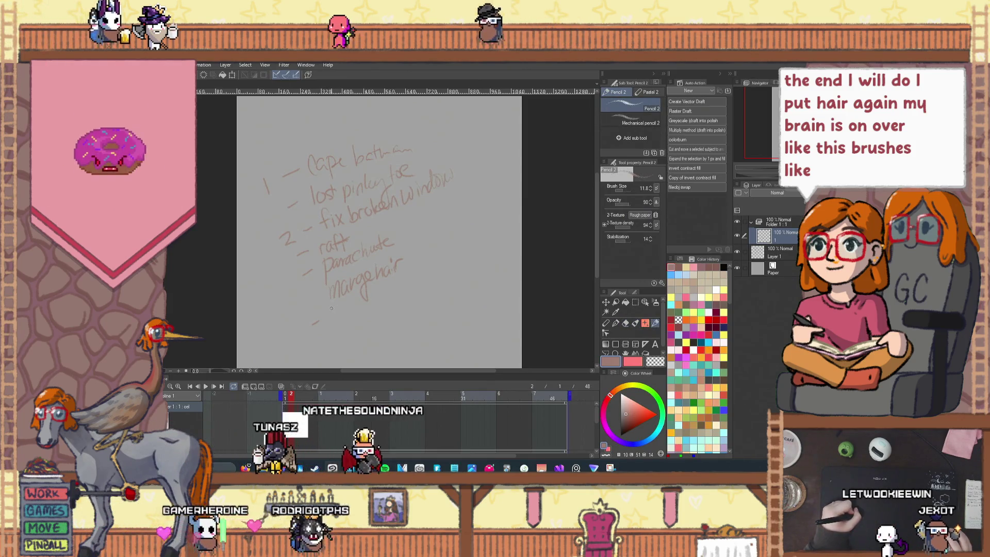
mouse_move(336, 309)
mouse_down()
mouse_move(340, 339)
mouse_move(348, 302)
mouse_move(355, 317)
mouse_move(364, 311)
mouse_up()
drag(369, 308, 375, 306)
mouse_move(294, 323)
mouse_down()
mouse_move(297, 339)
mouse_move(317, 319)
mouse_up()
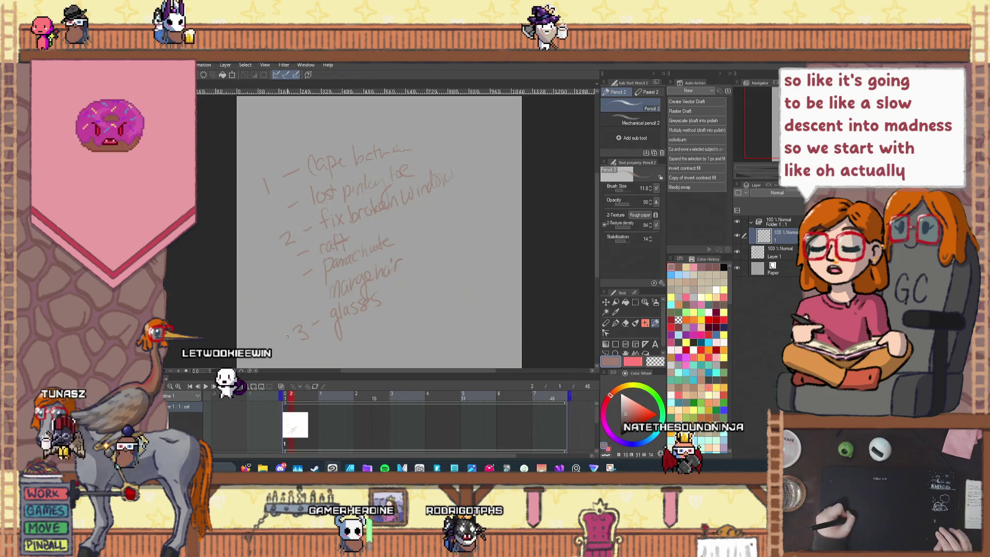
- Scribble out the 3 below 'glasses' and change Cape batman's number from 1 to 2
drag(306, 330, 297, 336)
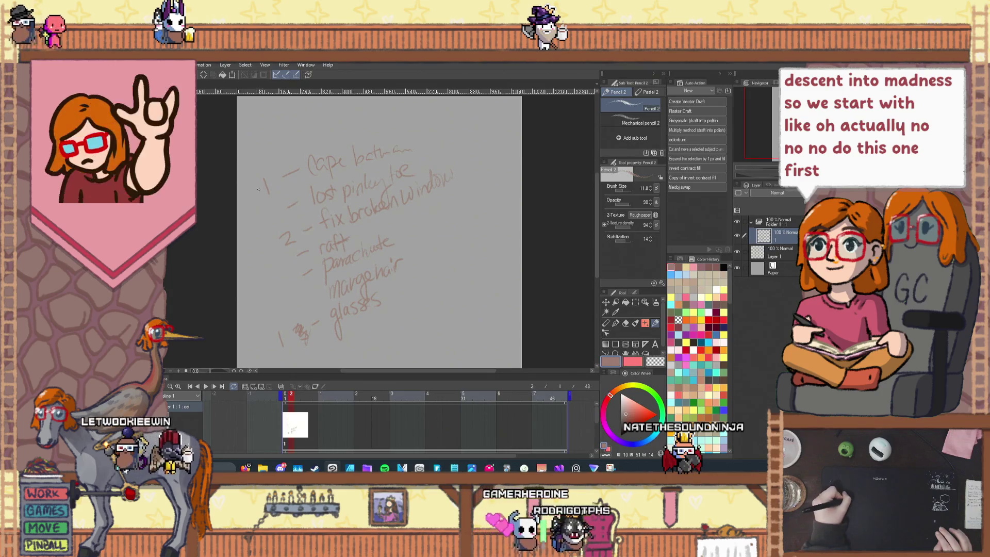
drag(259, 180, 280, 236)
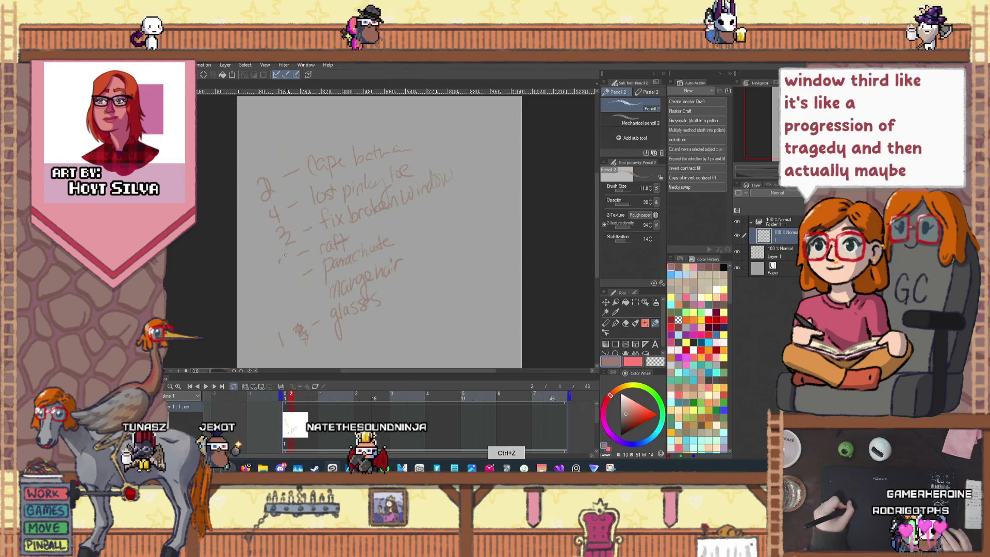
click(626, 323)
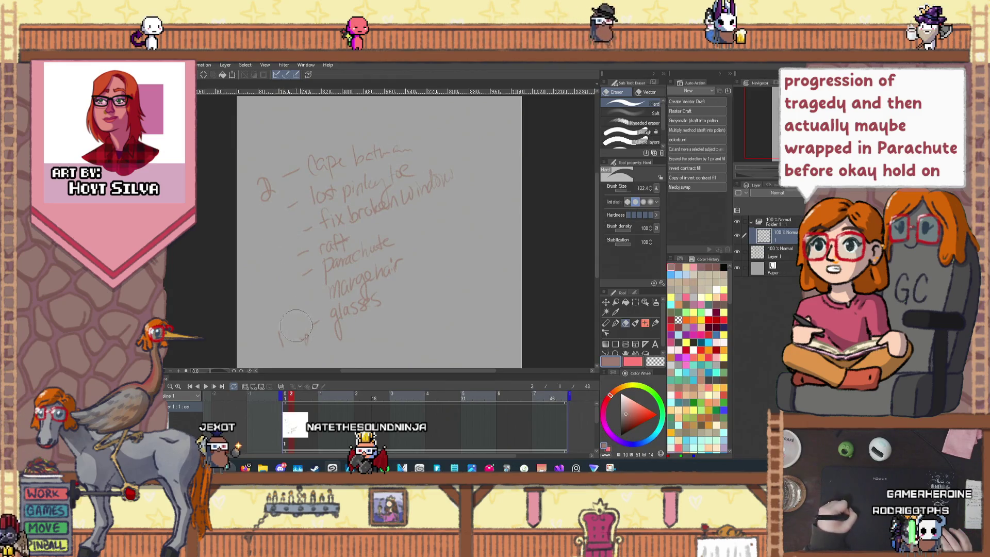
- Clear stray marks and number glasses 1, Cape batman 2, parachute 4, lost pinky toe 7
drag(295, 326, 284, 344)
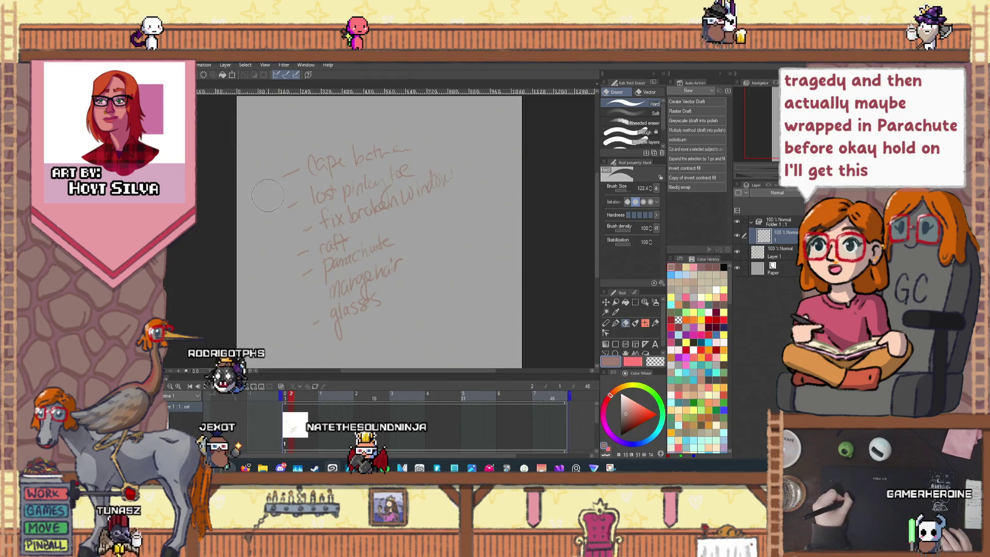
click(656, 323)
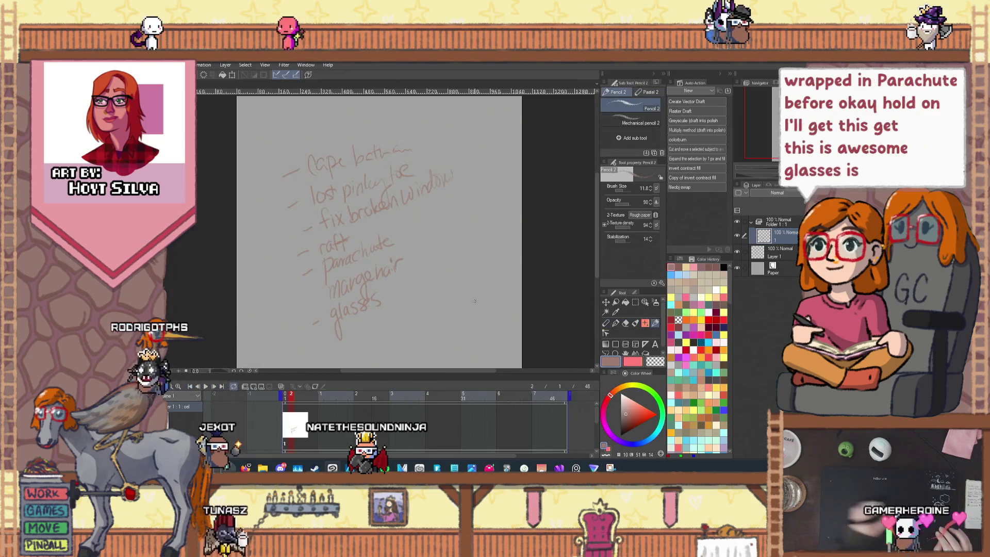
drag(302, 326, 304, 336)
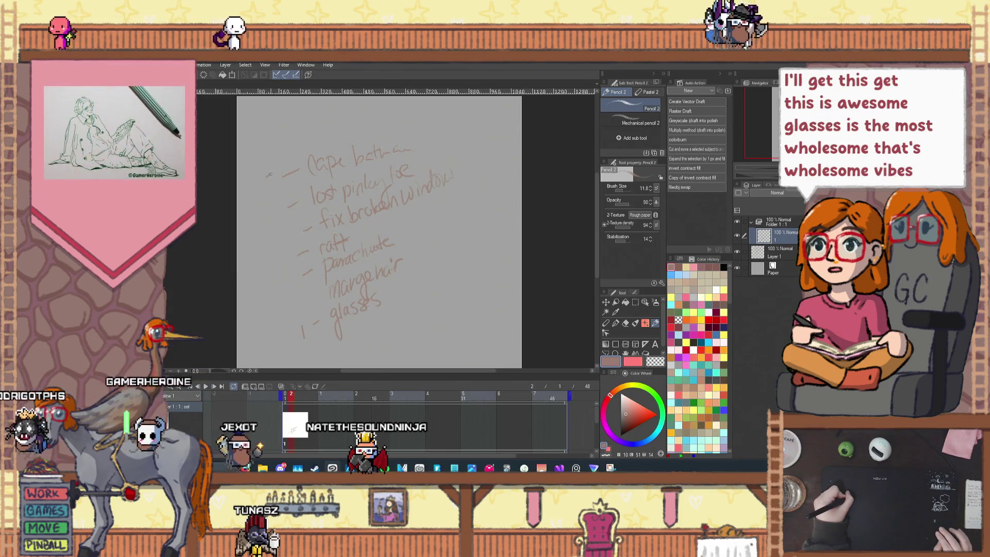
drag(264, 177, 272, 185)
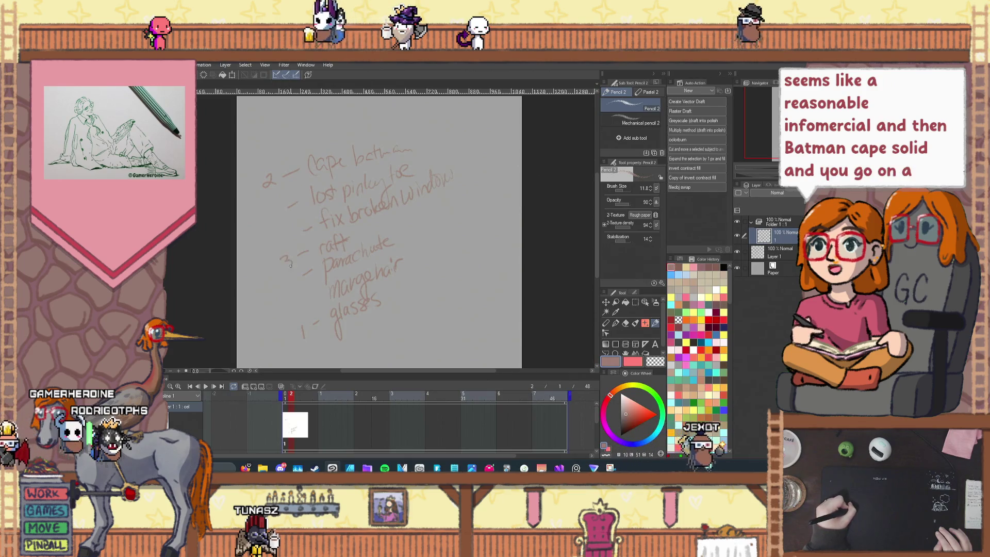
drag(287, 272, 292, 286)
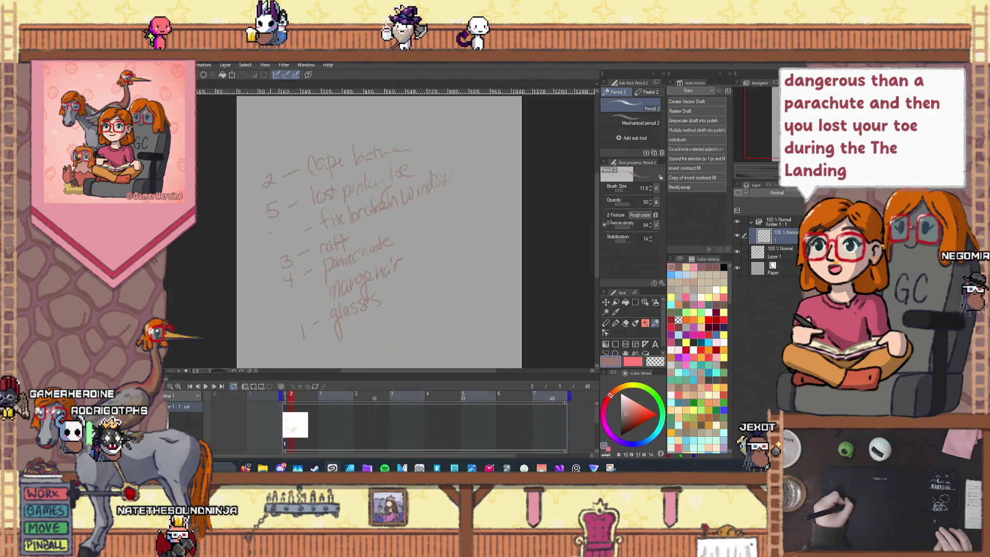
key(ctrl+z)
drag(273, 236, 281, 238)
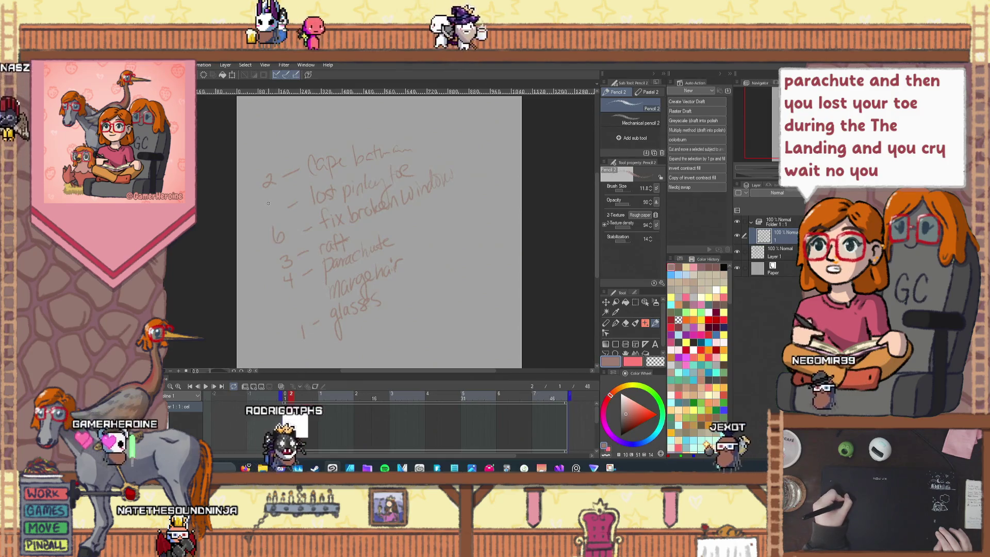
drag(266, 201, 261, 248)
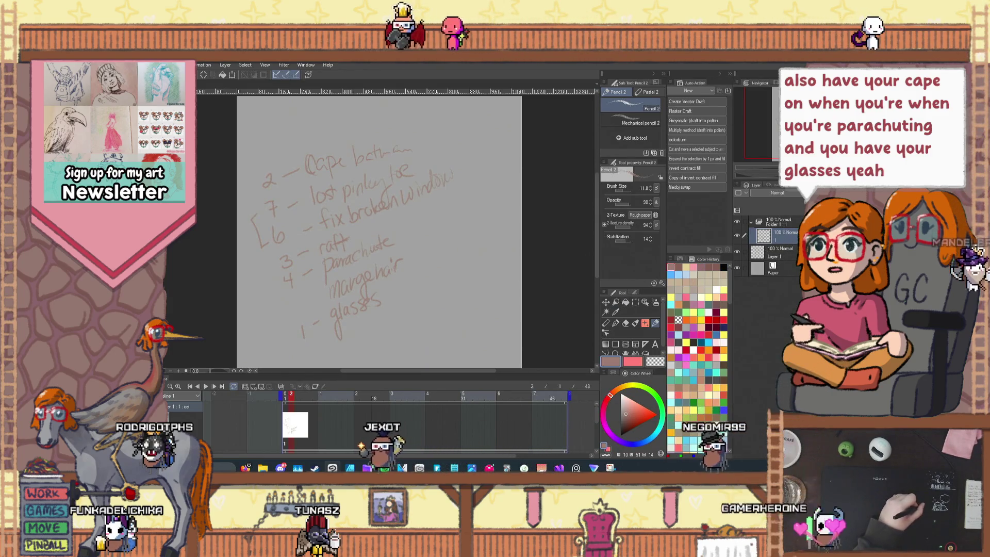
- Select animation layer 1 and add a new blank cel at frame 1
click(780, 252)
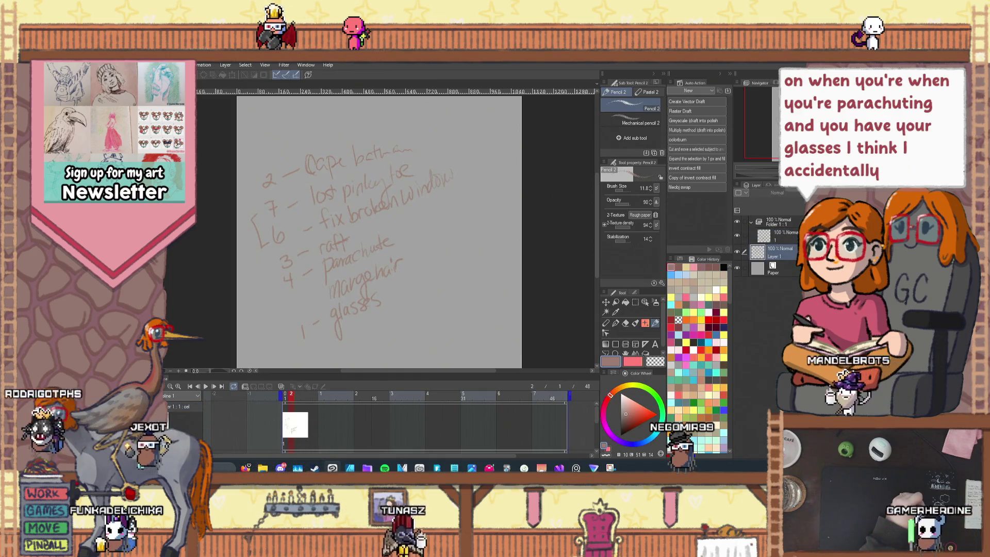
click(781, 236)
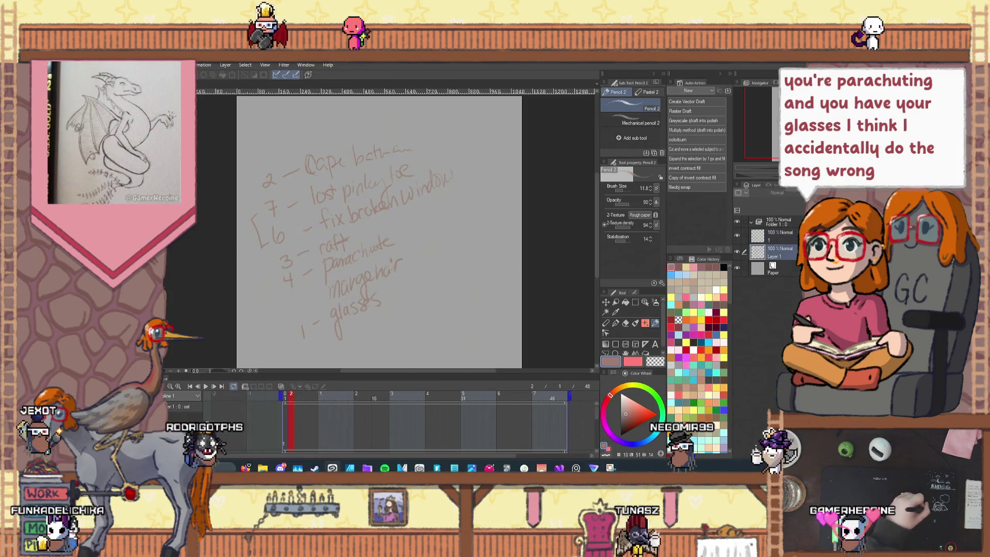
click(780, 235)
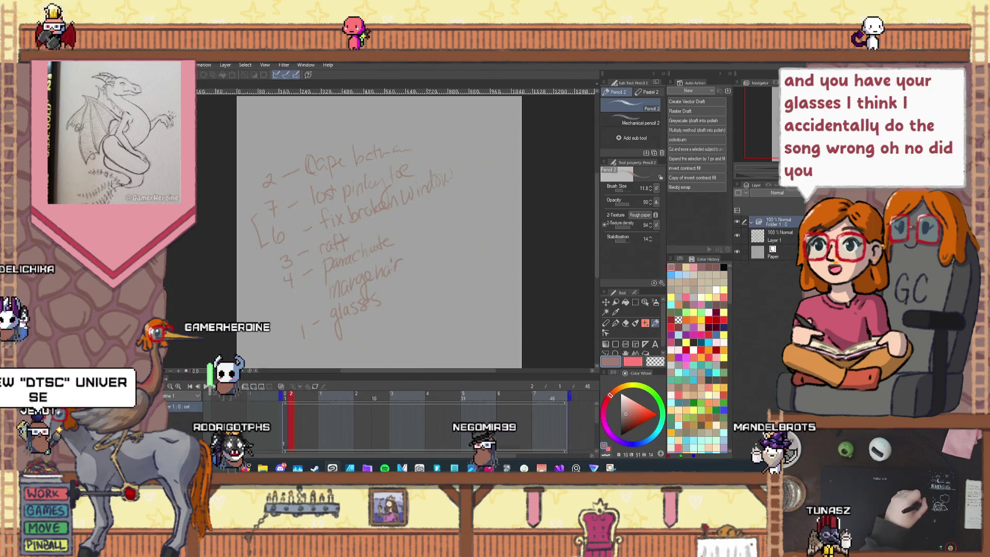
click(544, 215)
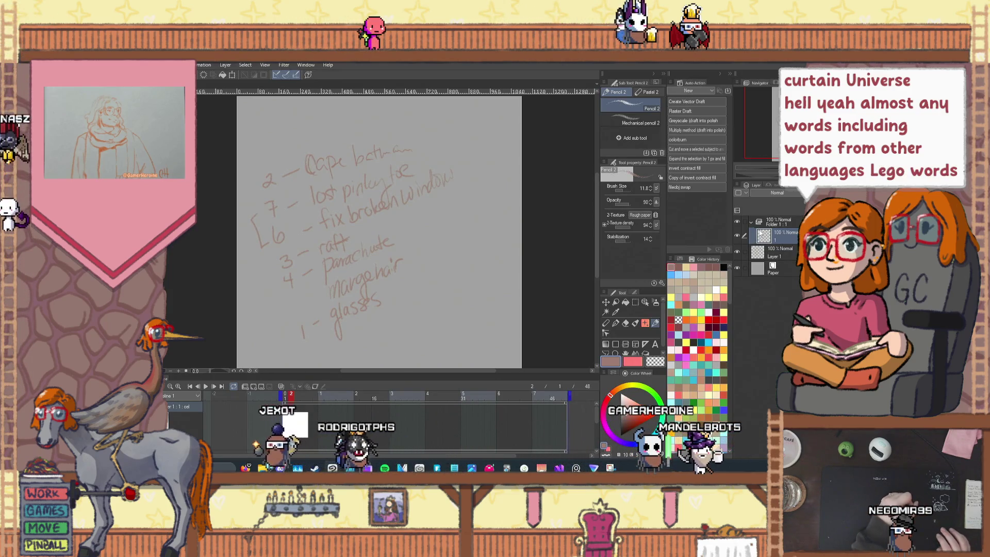
- Select Layer 1, then return to the cel layer above it
click(777, 256)
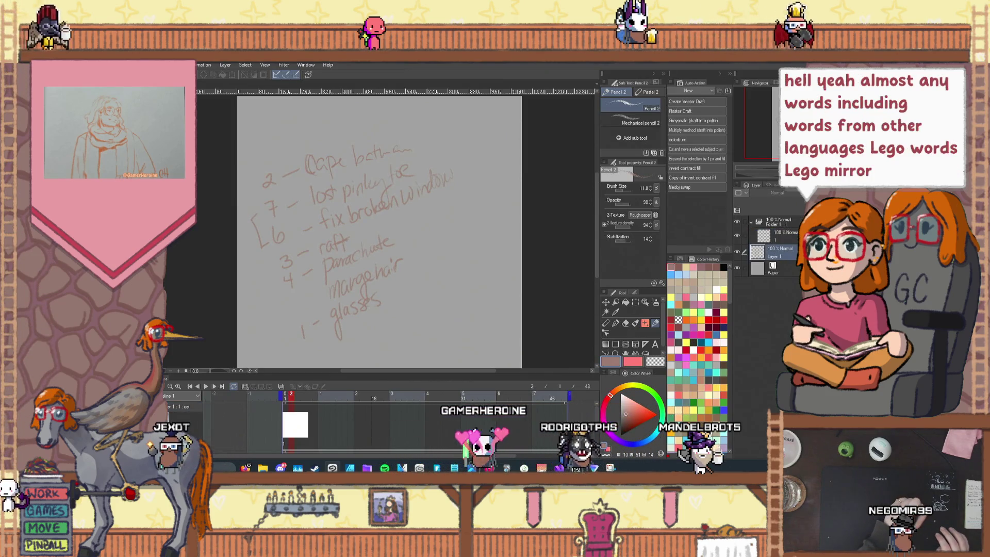
click(781, 236)
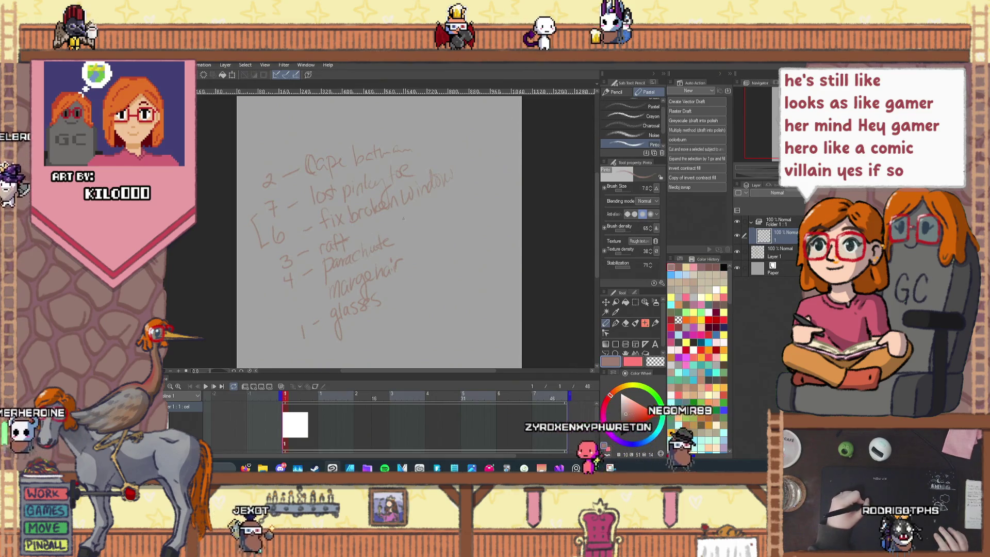
- Set the colour to black, fade the notes layer to 33%, and reselect the drawing layer
click(724, 267)
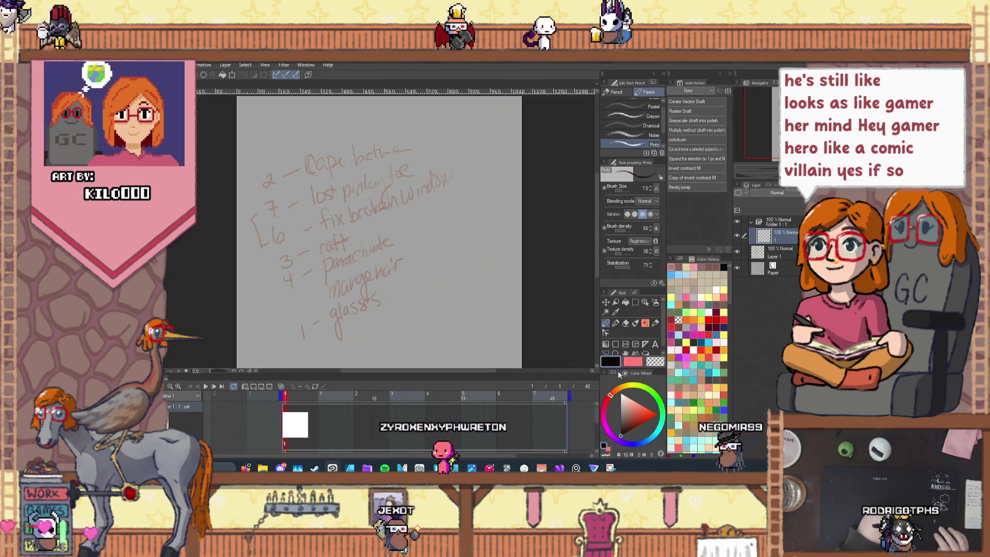
click(778, 251)
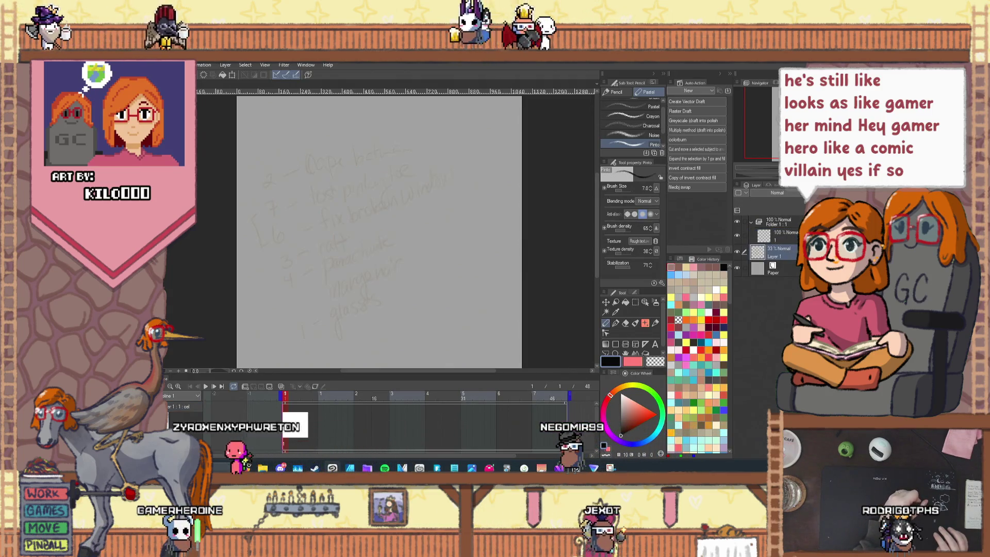
click(778, 236)
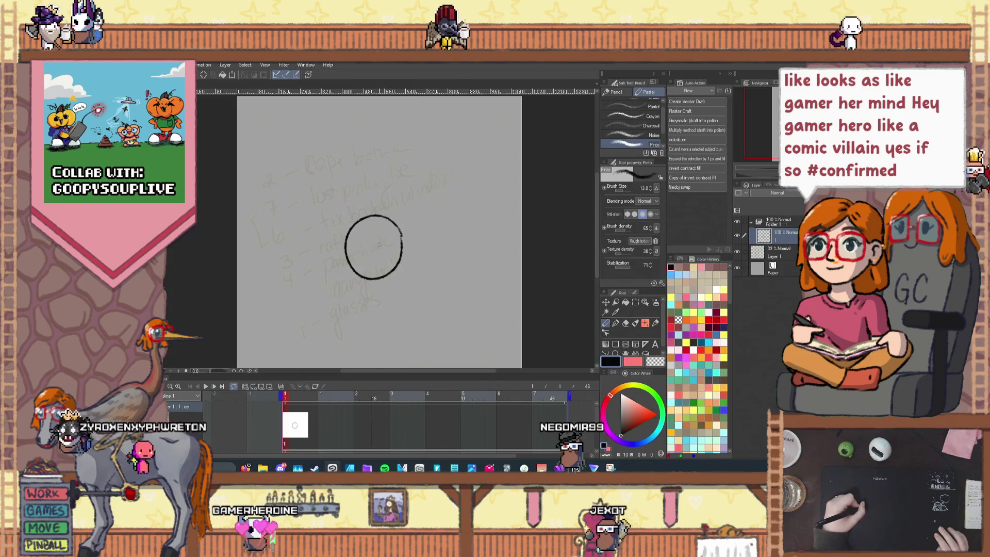
- Undo the stray circle, write 13 near the top right, and draw the head circle
key(ctrl+z)
click(779, 252)
click(763, 235)
drag(459, 112, 465, 124)
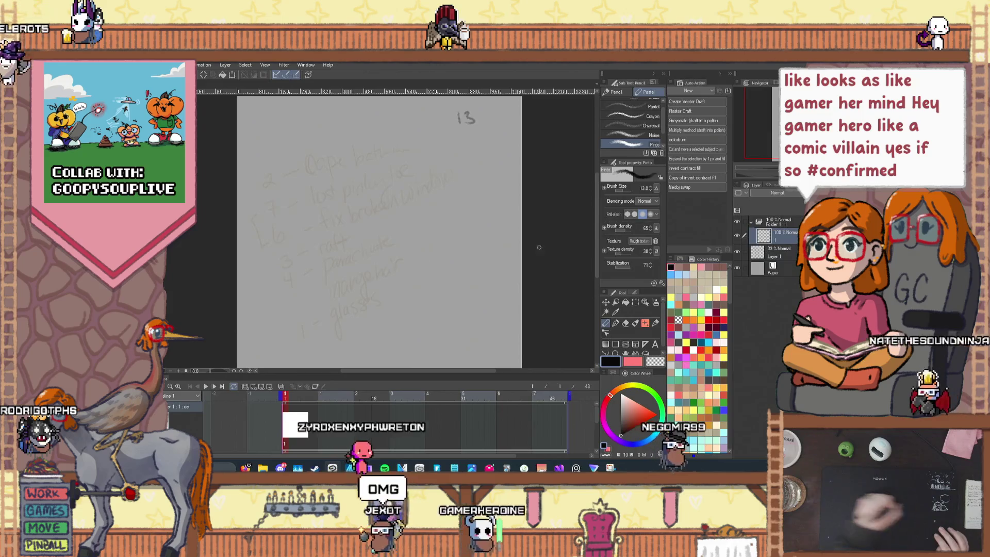
mouse_move(412, 219)
mouse_down()
mouse_move(384, 201)
mouse_move(348, 221)
mouse_move(414, 241)
mouse_up()
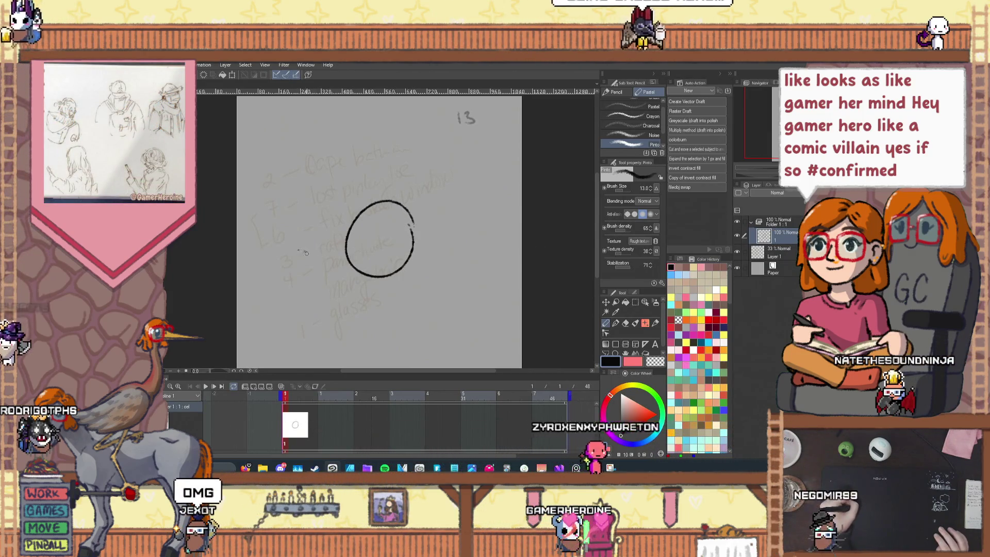
key(ctrl+z)
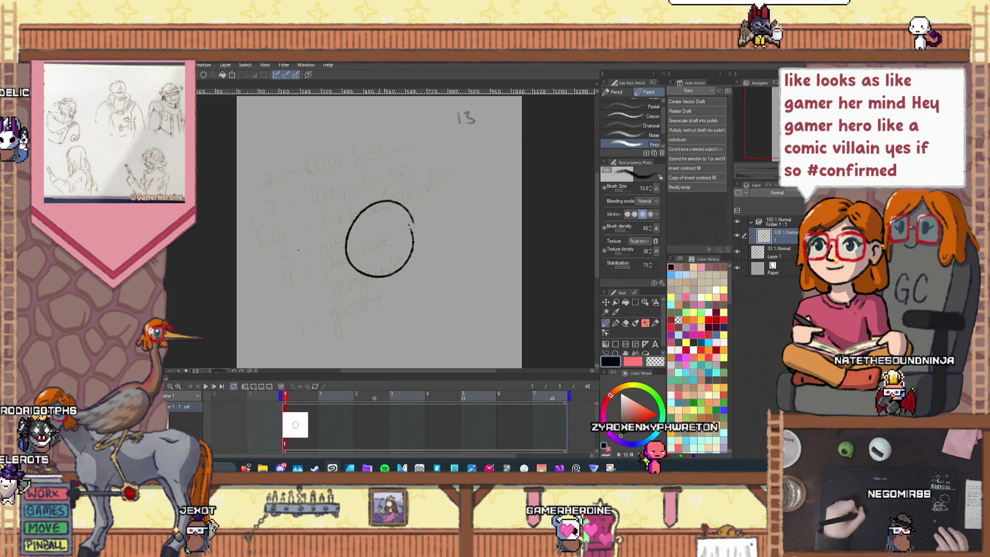
- Sketch the collar, cross guidelines on the head, and cat ears, undoing the right ear
drag(353, 281, 367, 291)
mouse_move(375, 289)
mouse_down()
mouse_move(392, 282)
mouse_move(355, 302)
mouse_move(404, 292)
mouse_up()
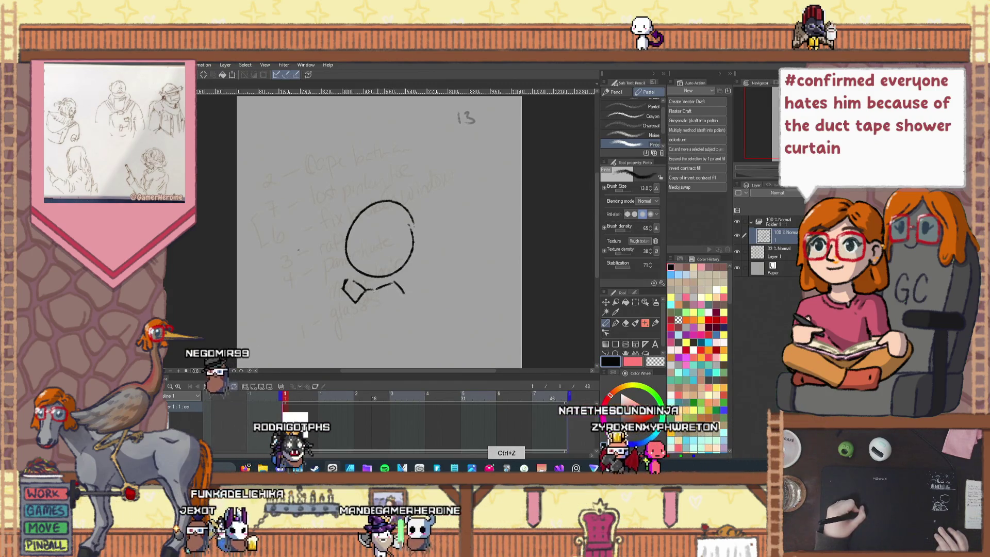
drag(376, 287, 380, 302)
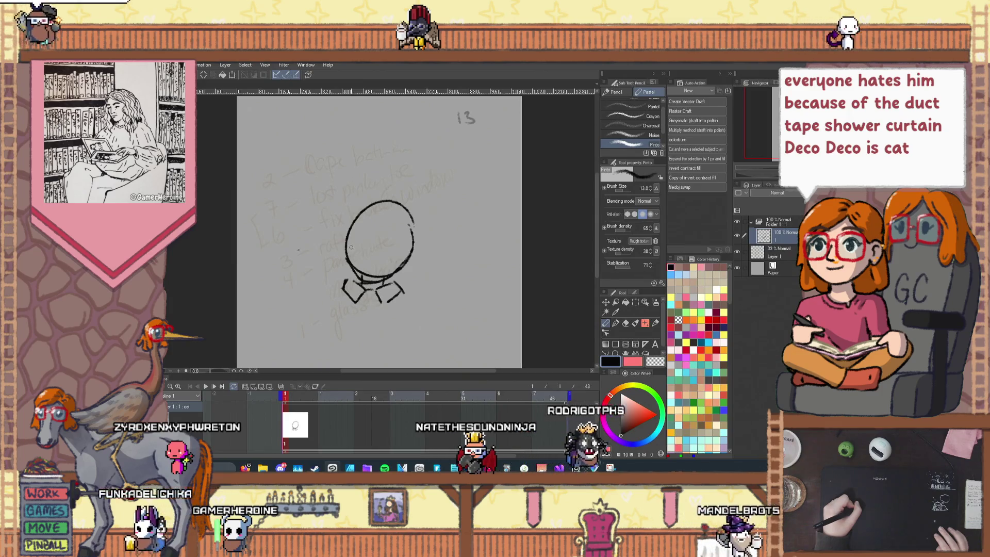
drag(390, 241, 411, 250)
drag(374, 234, 365, 266)
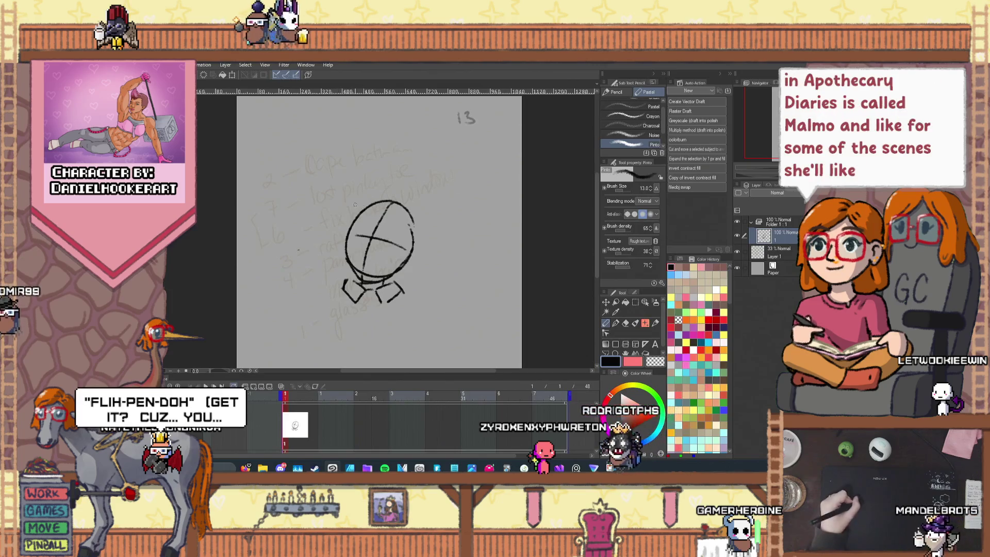
mouse_move(357, 206)
mouse_down()
mouse_move(381, 201)
mouse_move(419, 235)
mouse_up()
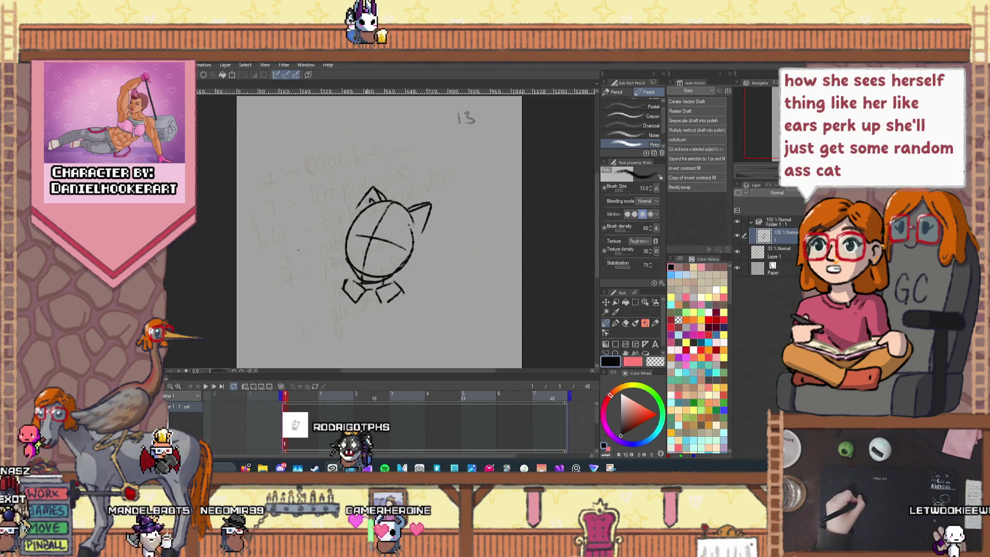
key(ctrl+z)
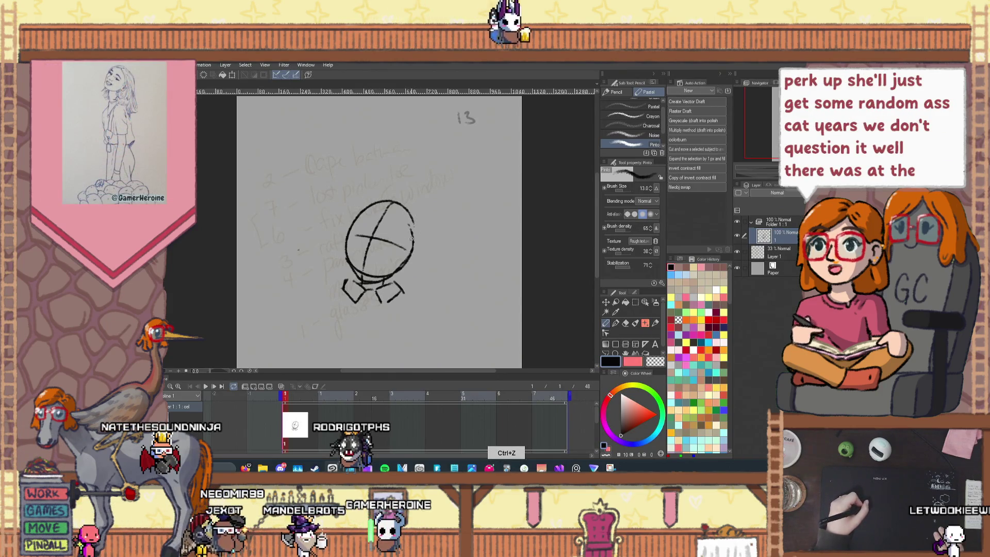
- Draw the head's right edge, an eye, the wide smiling mouth, and a hair stroke on top
drag(413, 217, 406, 253)
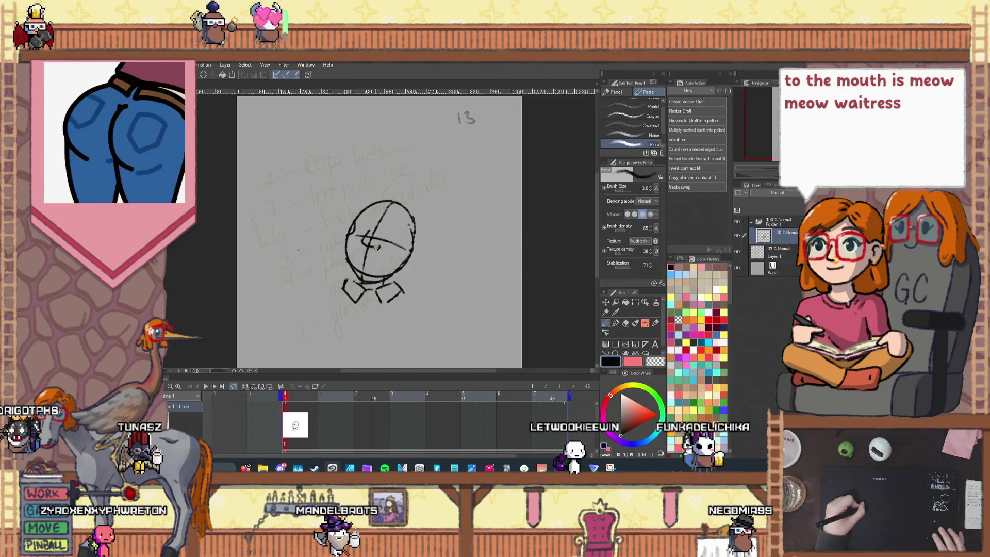
key(ctrl+z)
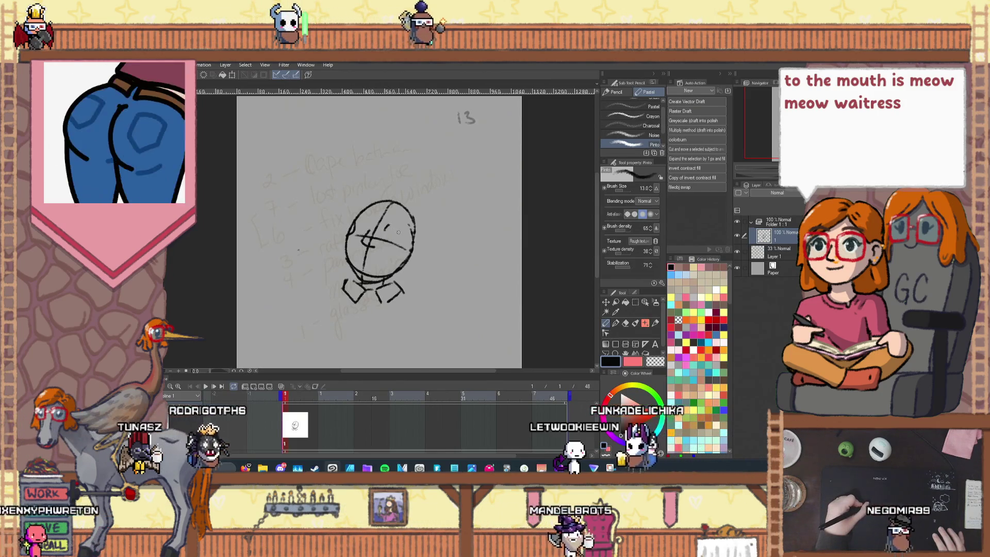
drag(390, 224, 391, 234)
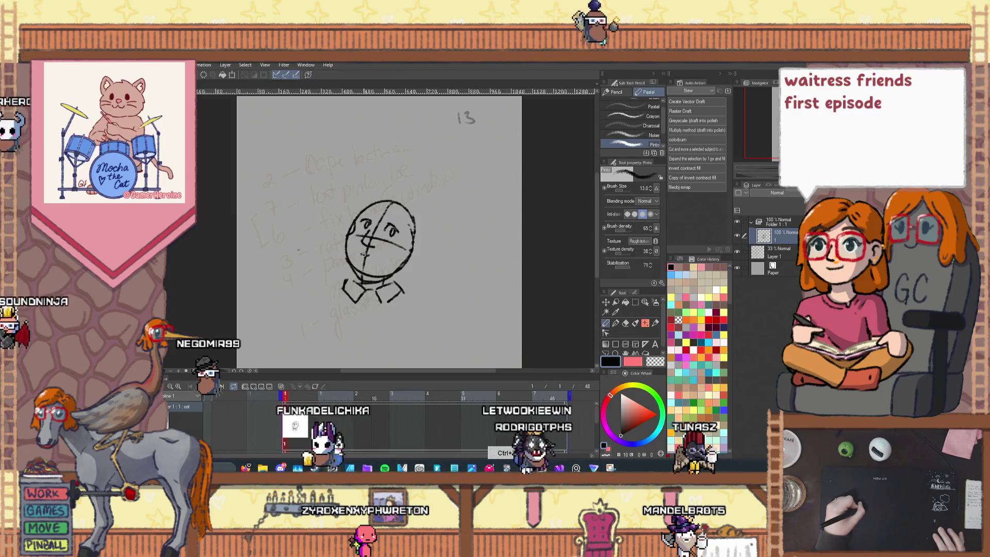
key(ctrl+z)
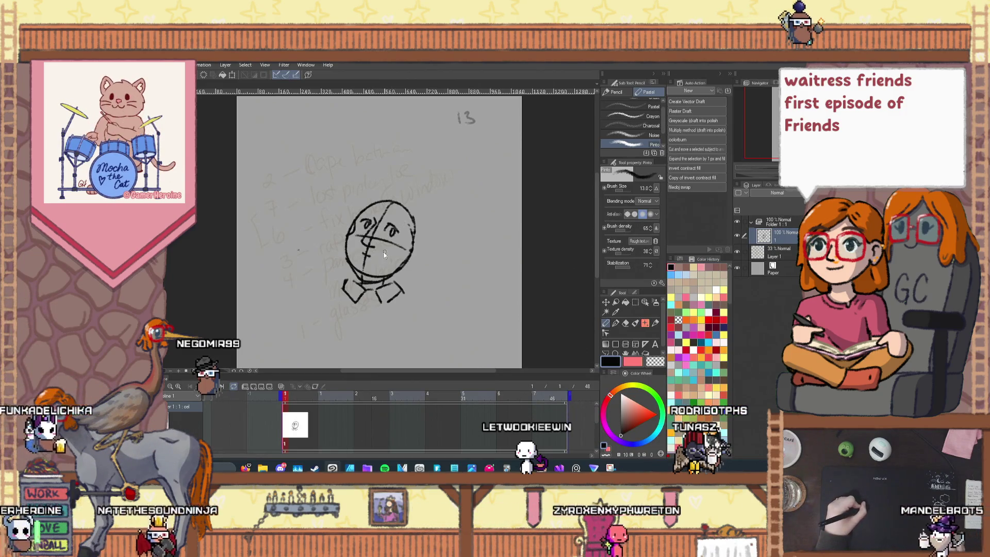
key(ctrl+z)
drag(384, 256, 360, 252)
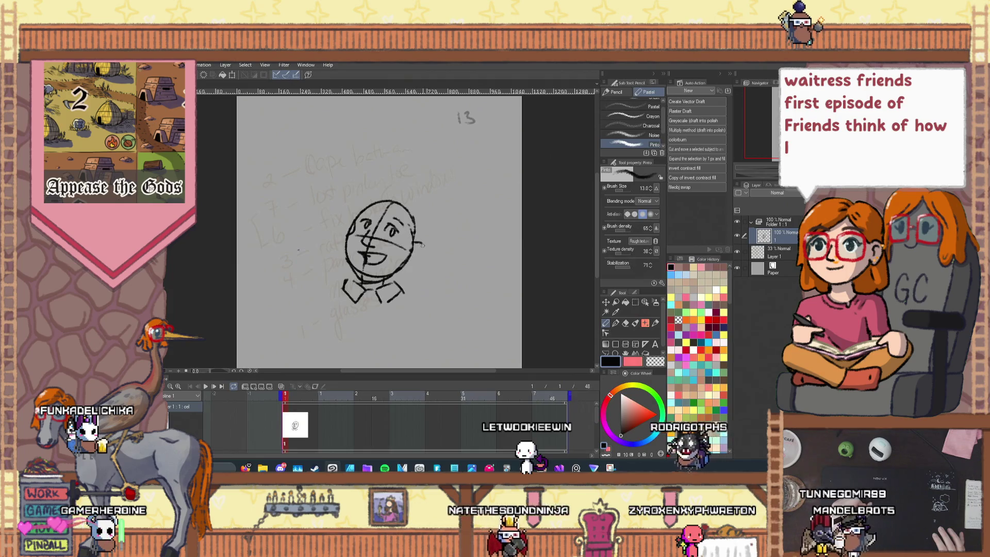
key(ctrl+z)
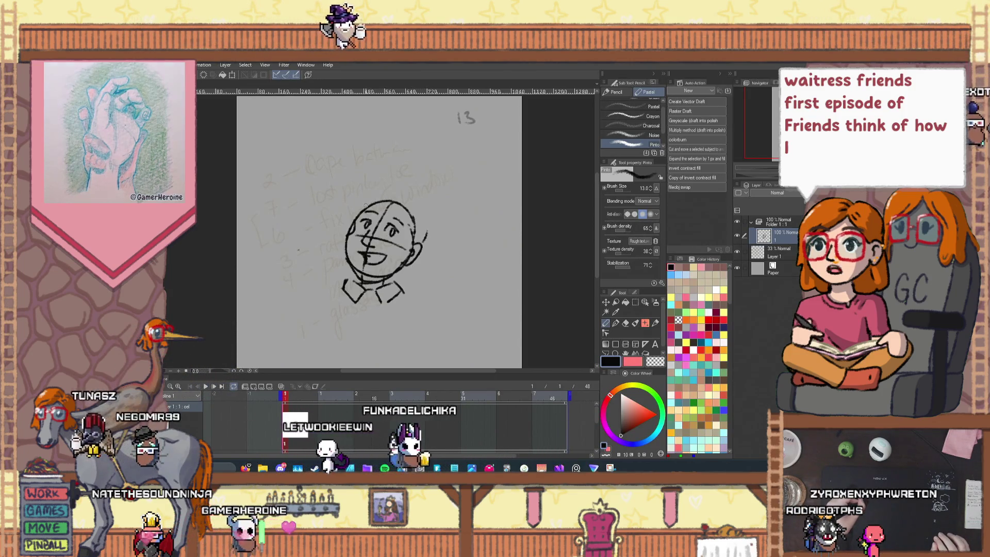
drag(352, 205, 361, 204)
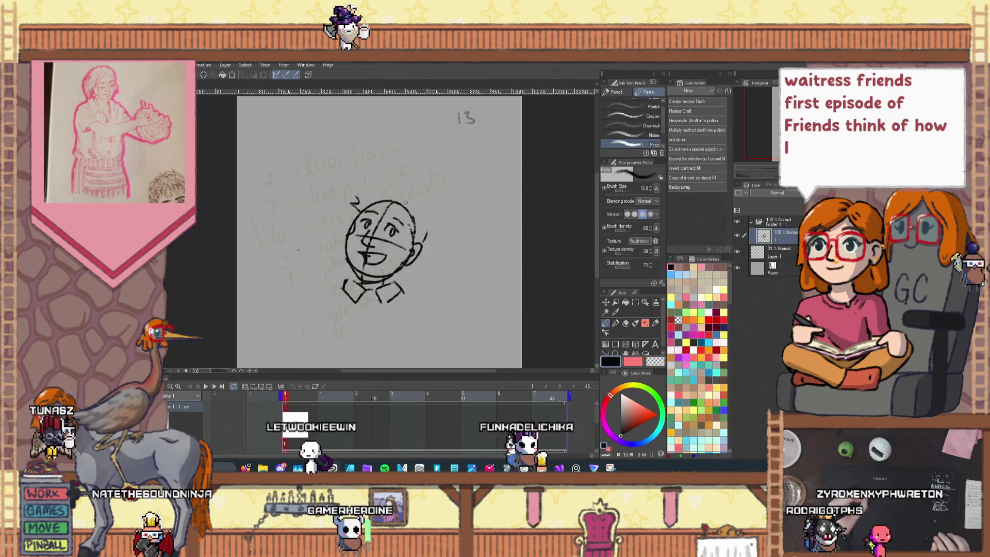
- Draw the hair arc, the right ear, and a strand at the top left of the head
drag(416, 243, 413, 258)
mouse_move(367, 184)
mouse_down()
mouse_move(421, 216)
mouse_move(426, 240)
mouse_up()
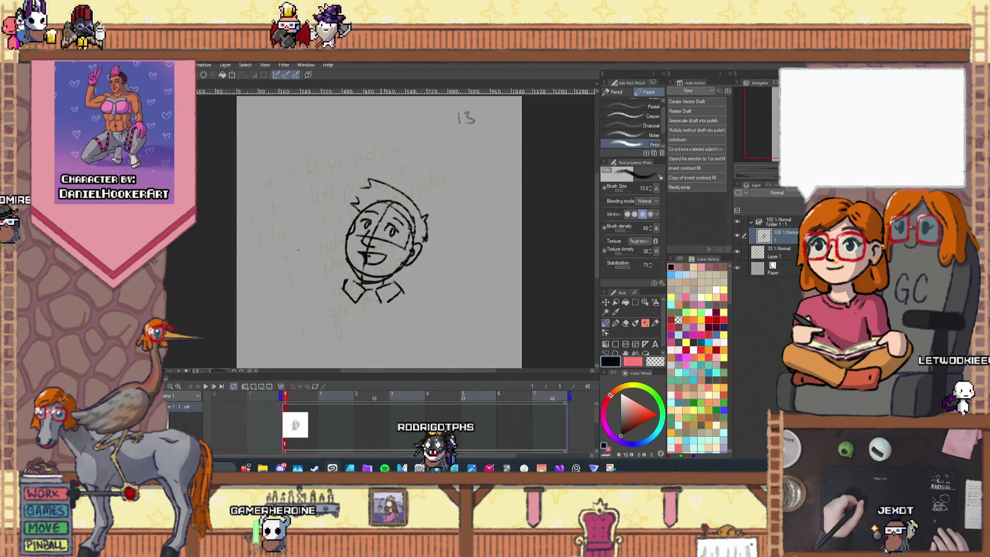
drag(367, 181, 351, 190)
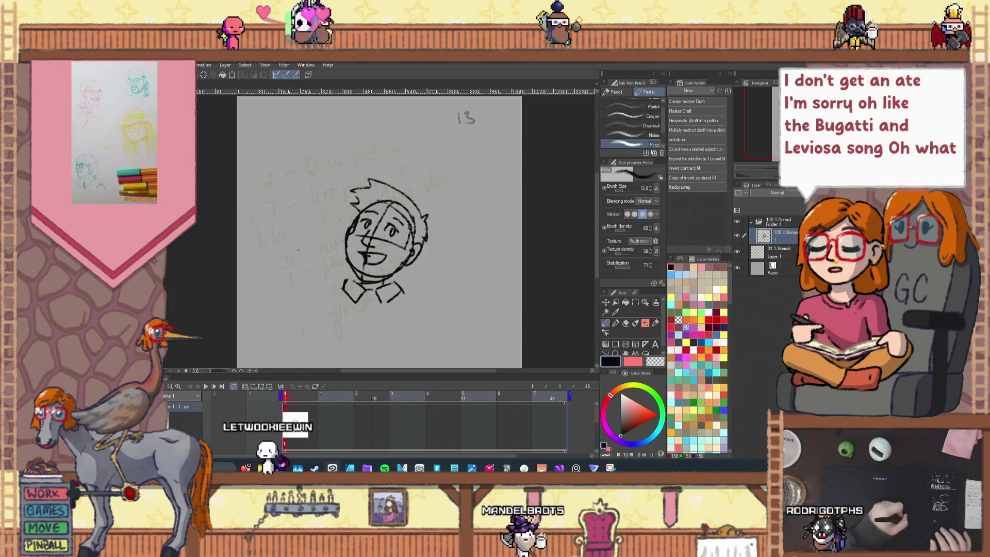
click(626, 324)
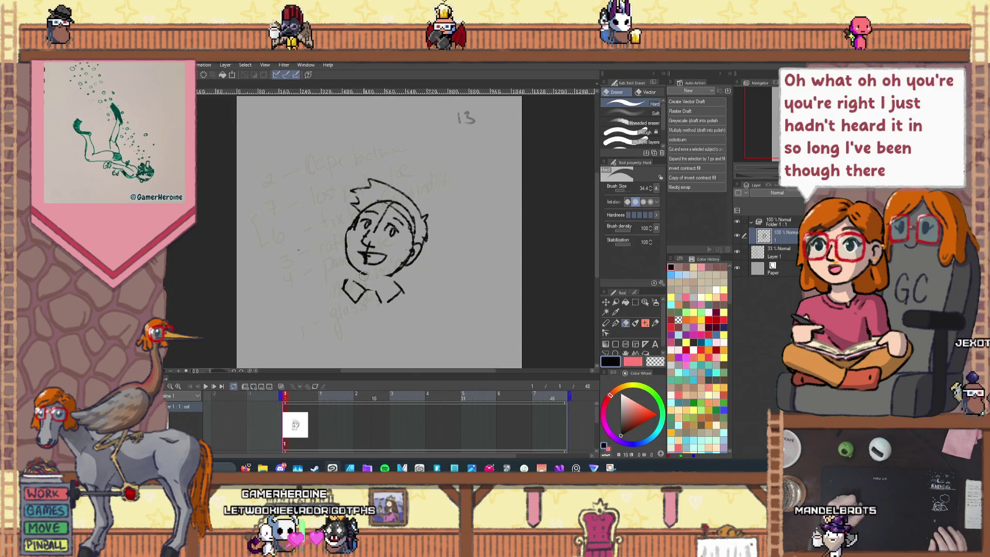
click(606, 323)
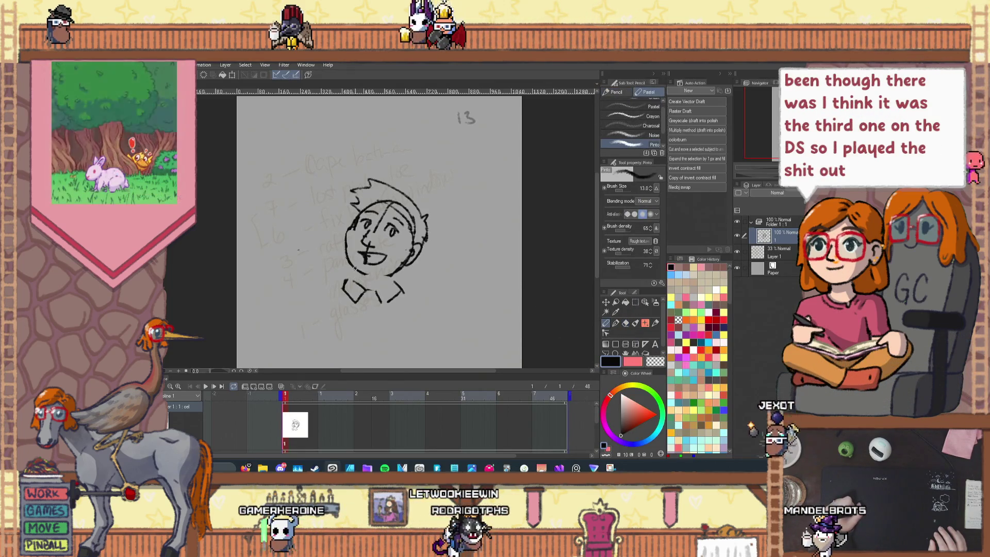
- Draw the tie running down the chest and the left shoulder line
key(ctrl+z)
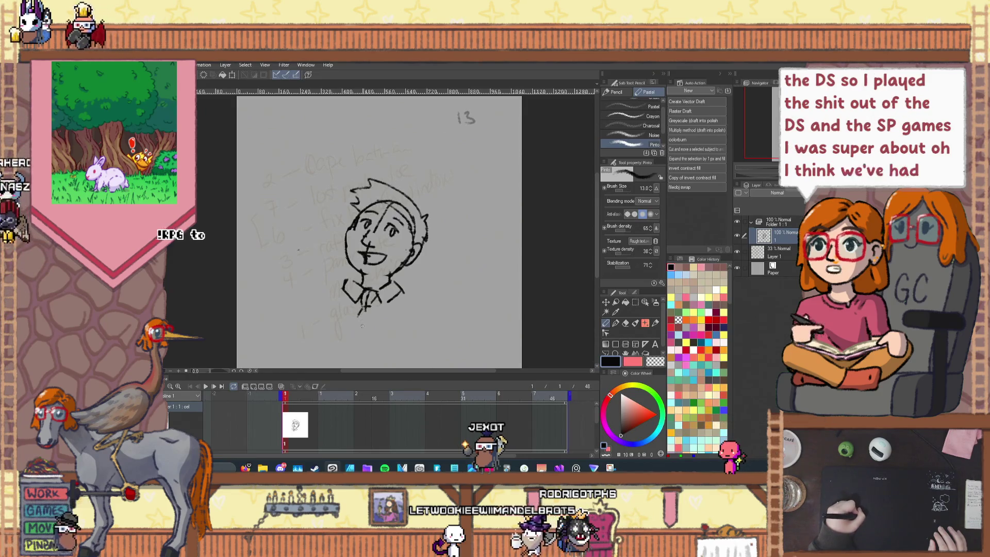
mouse_move(359, 308)
mouse_down()
mouse_move(353, 329)
mouse_move(376, 342)
mouse_move(351, 366)
mouse_move(370, 358)
mouse_up()
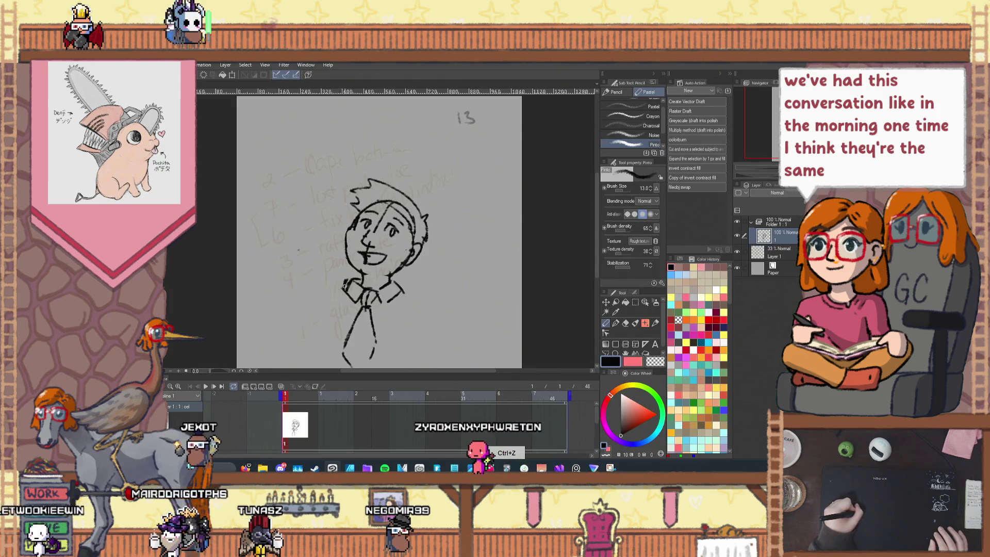
drag(316, 300, 307, 345)
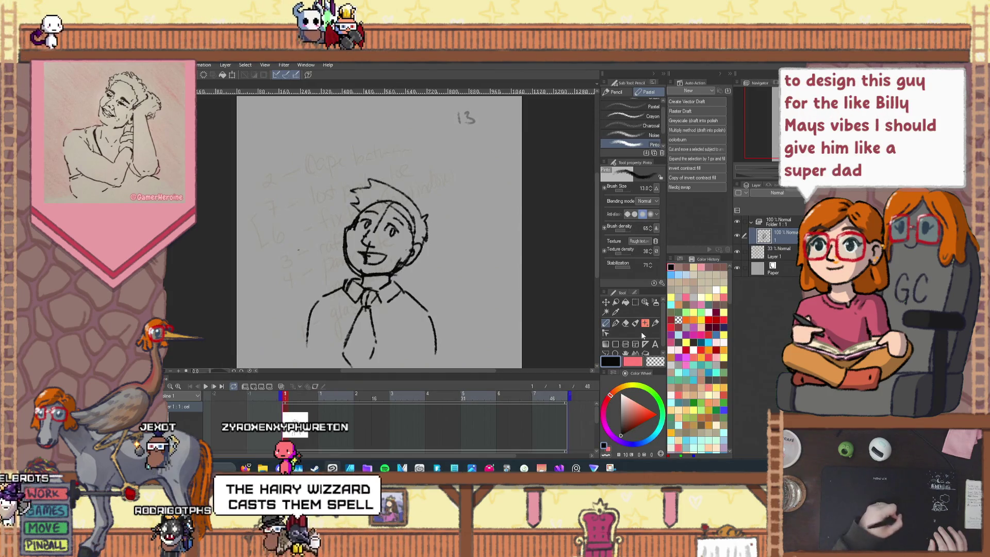
- Choose the vector-line pinch correction tool and add a new blank animation cel
click(654, 323)
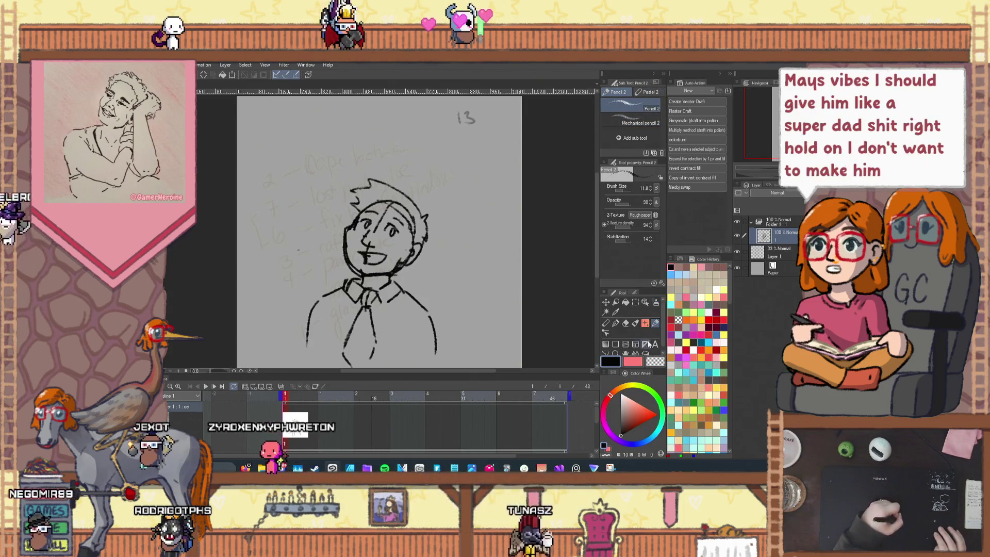
click(607, 333)
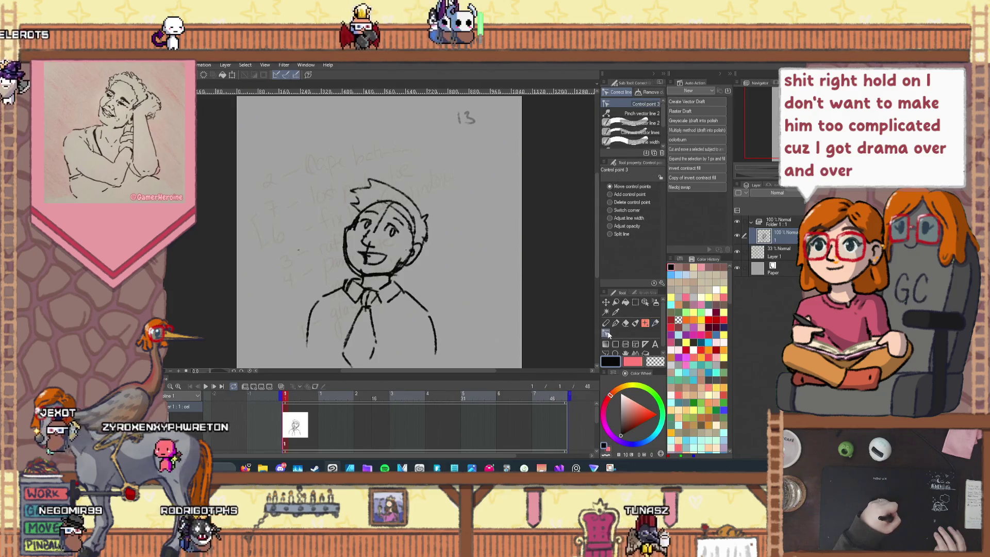
click(639, 113)
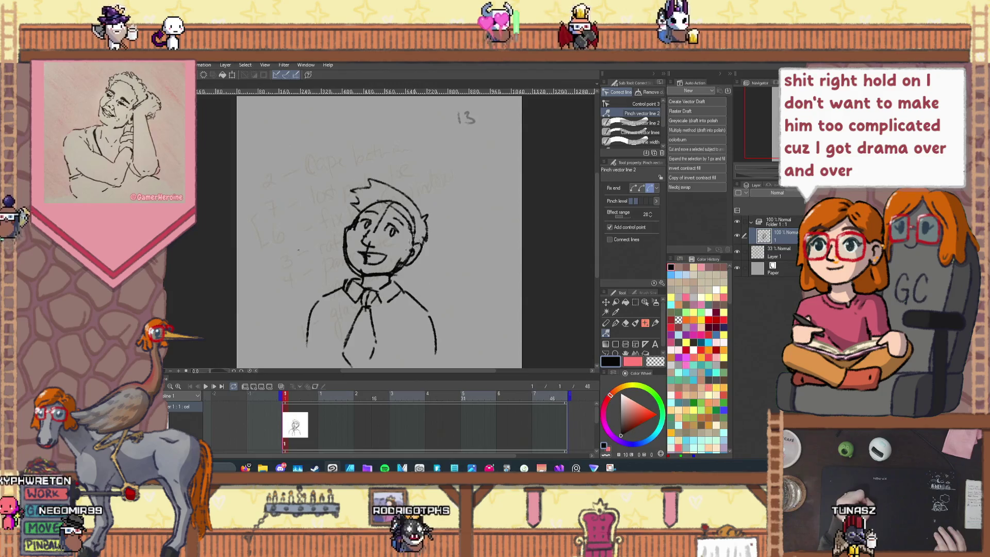
key(ctrl+shift+n)
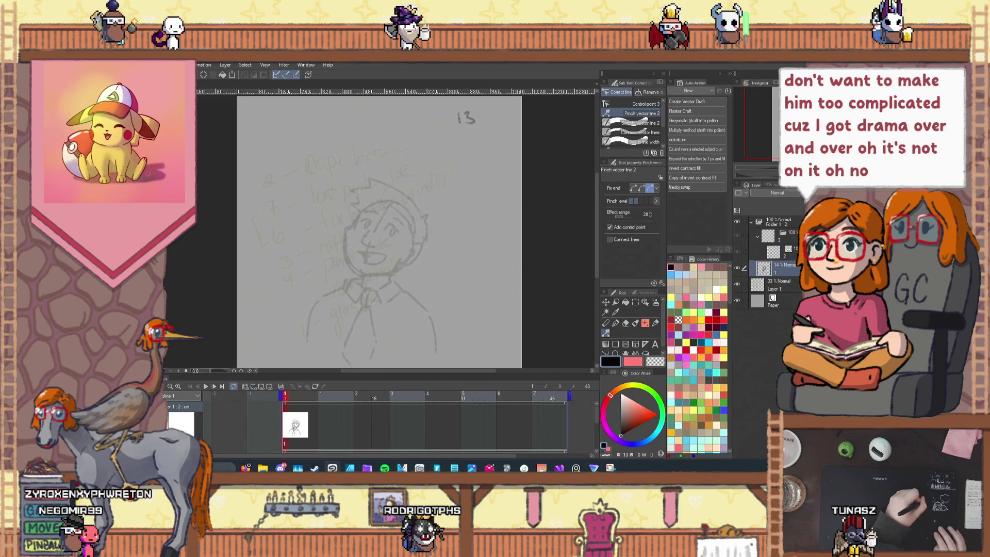
- Leave frame 1 on the empty cel, then view the enlarged hairy crab photo in the browser
key(ctrl+z)
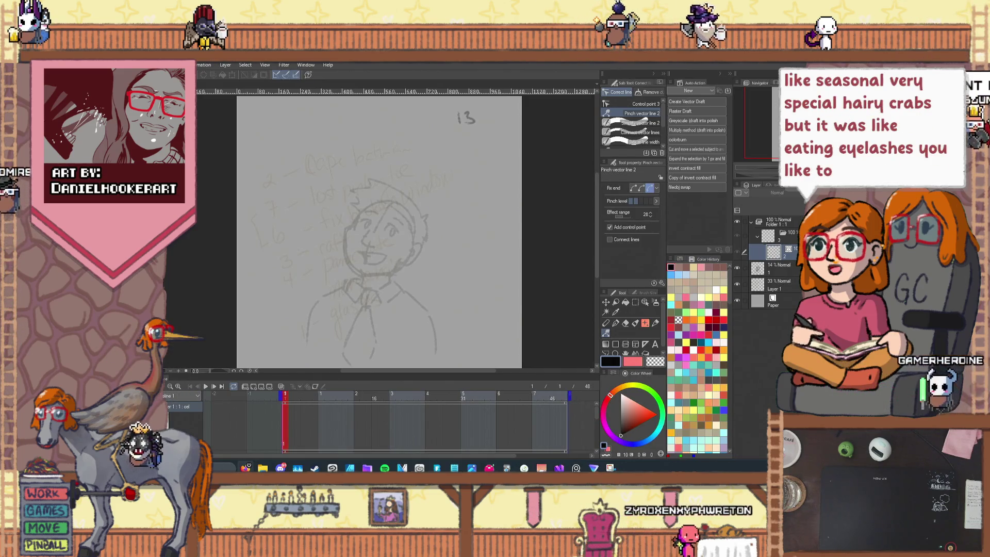
key(alt+Tab)
scroll(518, 262, up, 5)
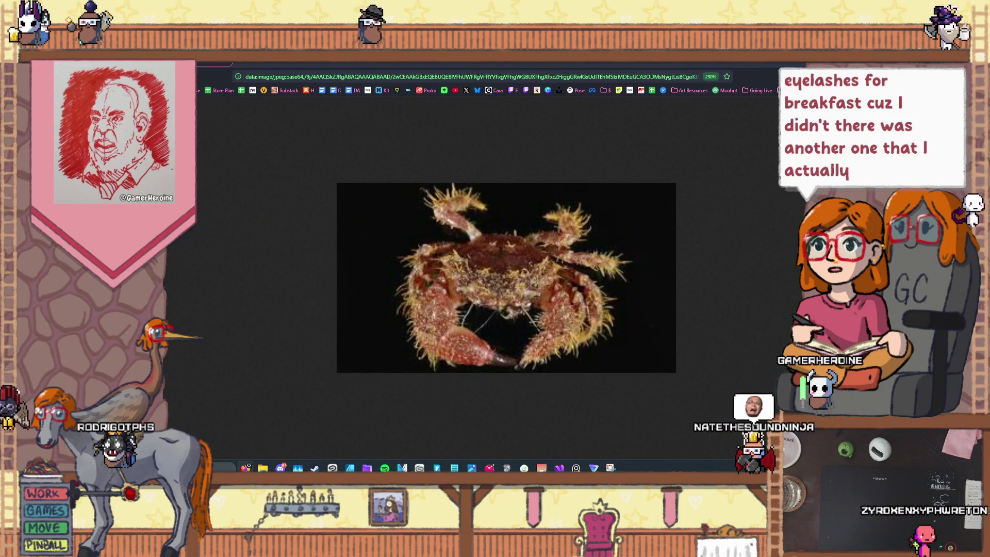
key(alt+Left)
- In the hairy crabs results, preview the Yahoo News Malaysia photo, then the MICHELIN Guide photo
scroll(540, 237, up, 3)
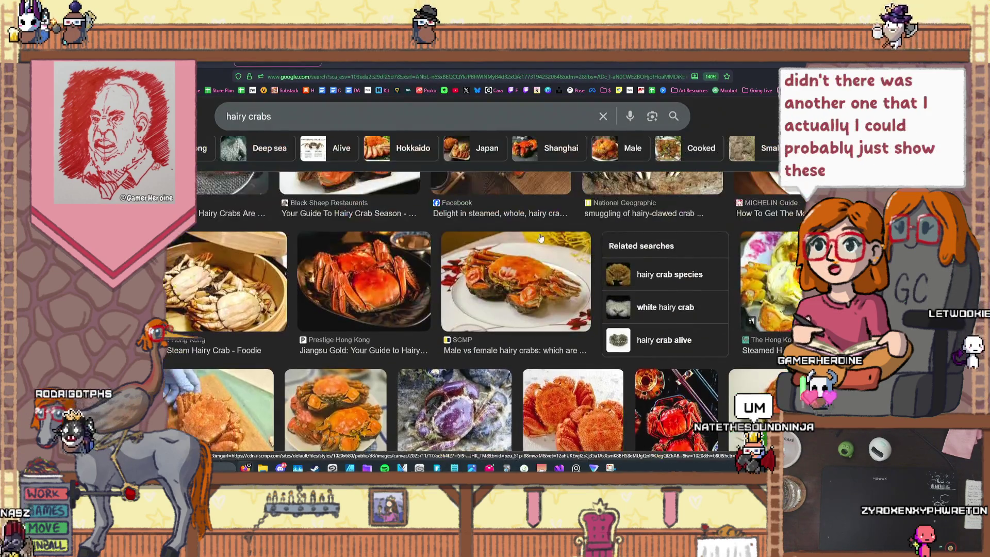
scroll(541, 238, up, 5)
scroll(388, 259, down, 3)
click(387, 259)
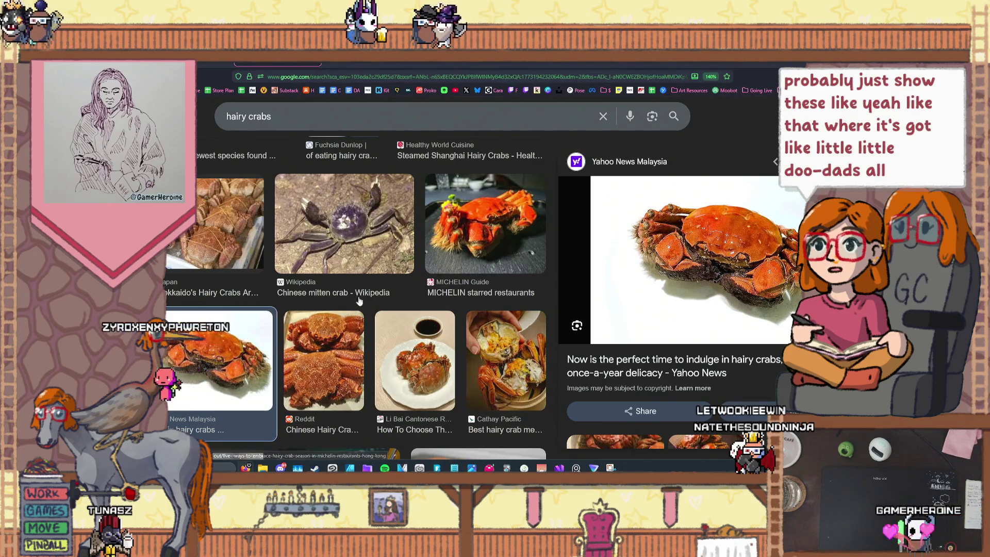
click(488, 239)
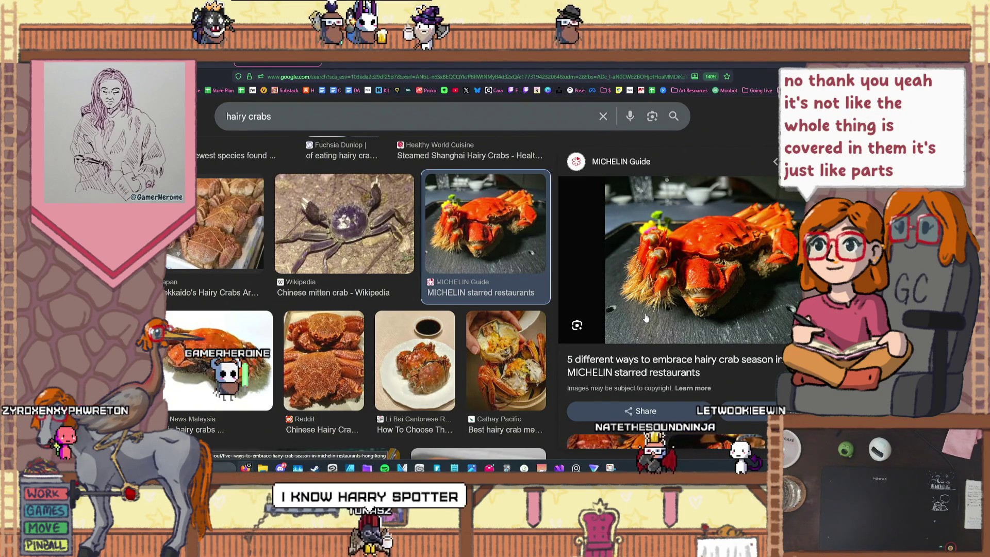
- Study the MICHELIN Guide hairy crab preview, then return to the Clip Studio Paint sketch
scroll(519, 308, down, 2)
scroll(519, 308, down, 4)
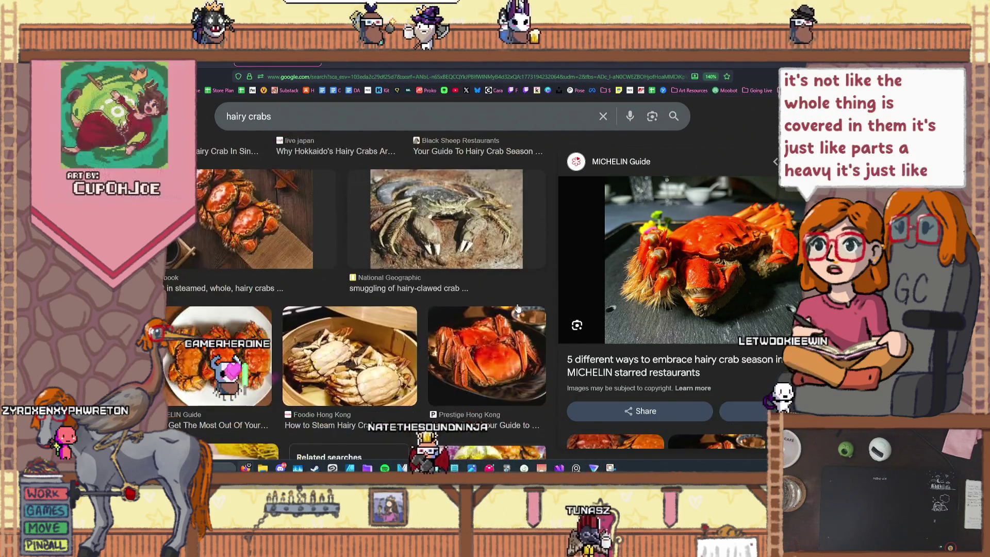
scroll(518, 308, down, 3)
scroll(518, 308, up, 5)
scroll(518, 309, up, 4)
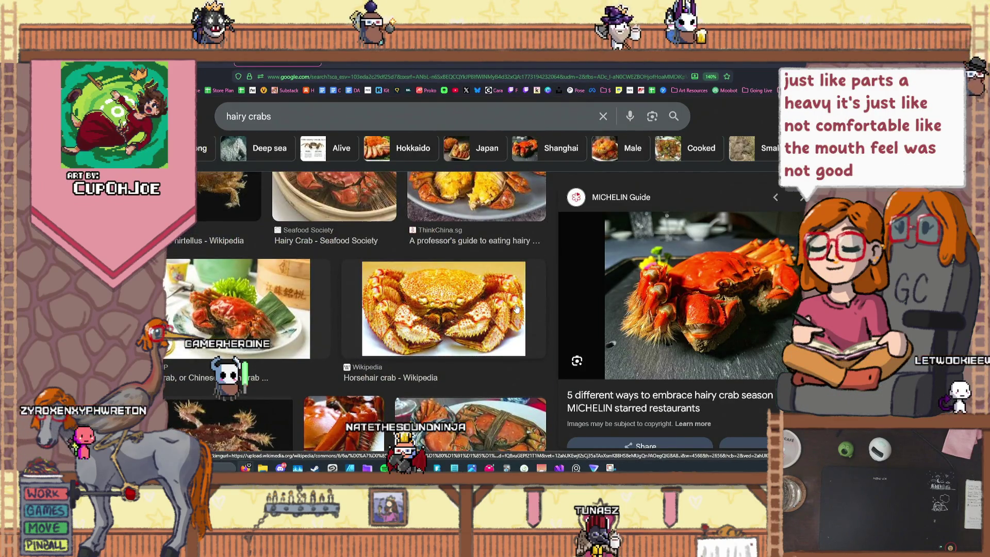
scroll(517, 308, up, 2)
scroll(516, 308, down, 10)
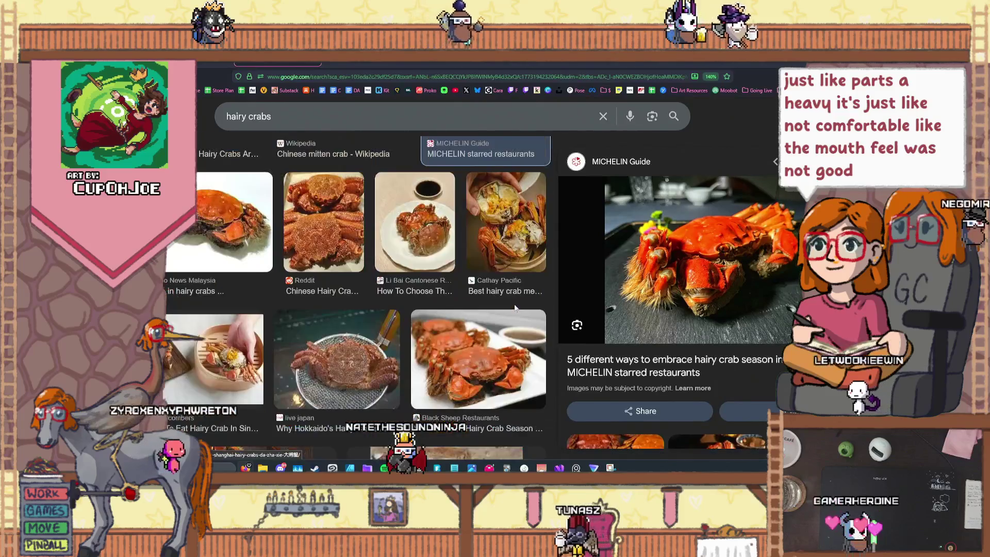
scroll(515, 309, down, 8)
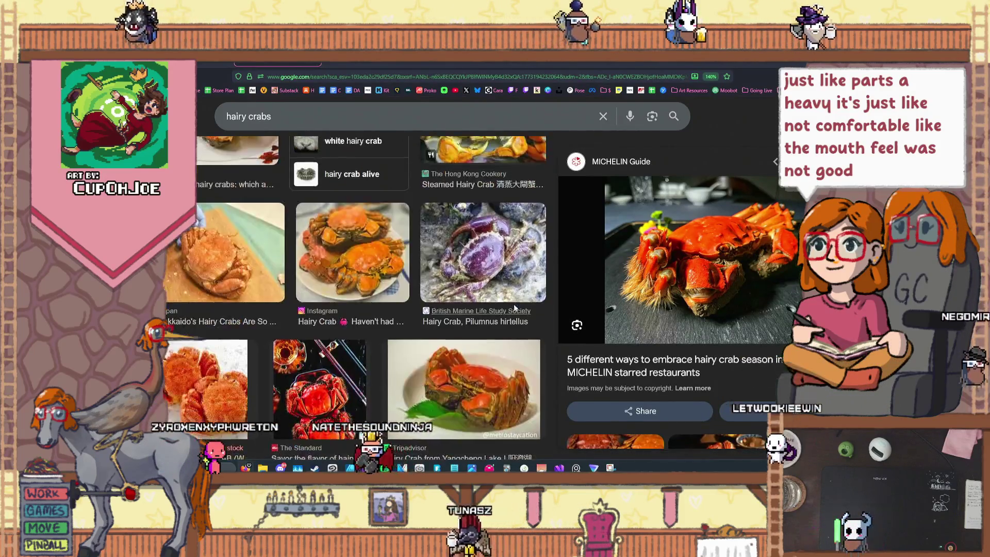
scroll(514, 309, down, 8)
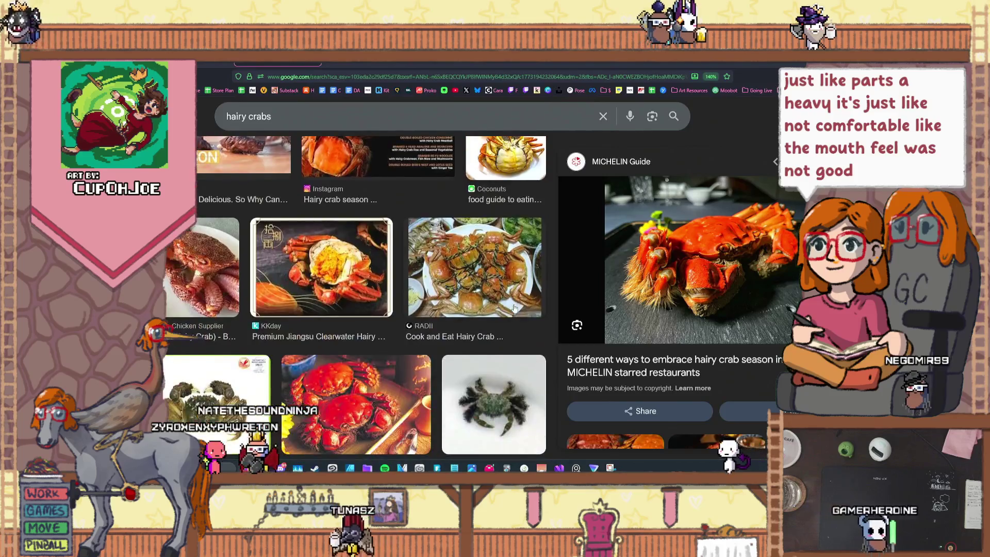
scroll(514, 308, down, 8)
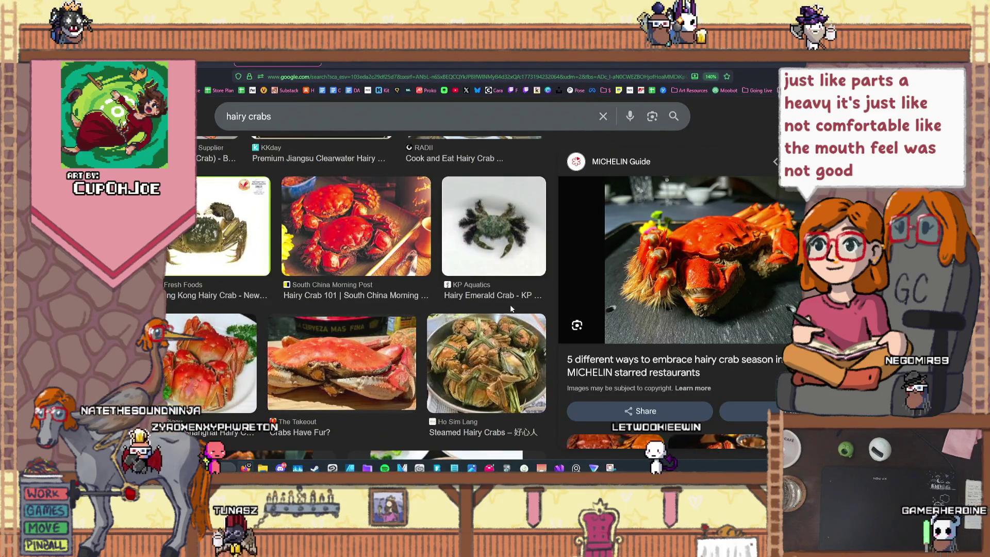
scroll(510, 309, down, 6)
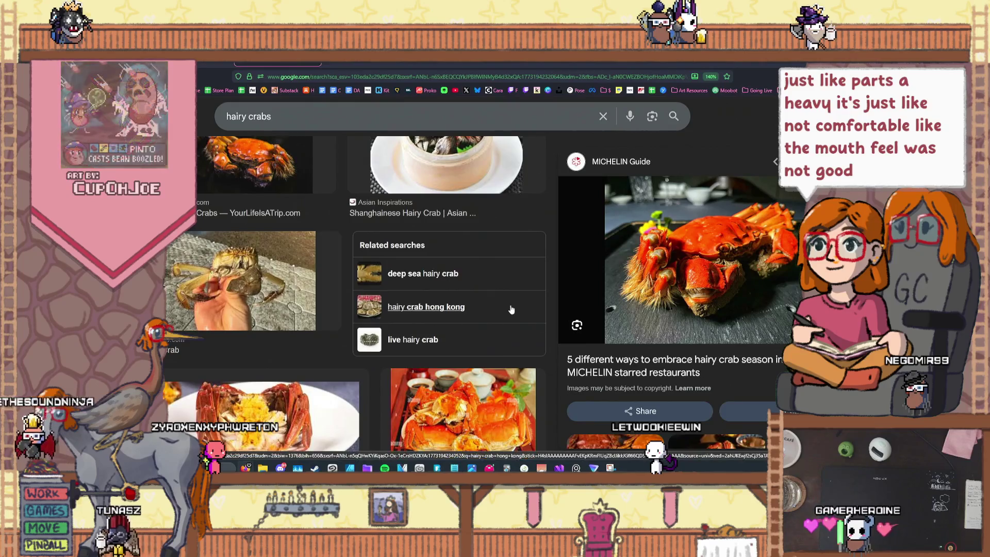
scroll(511, 308, up, 8)
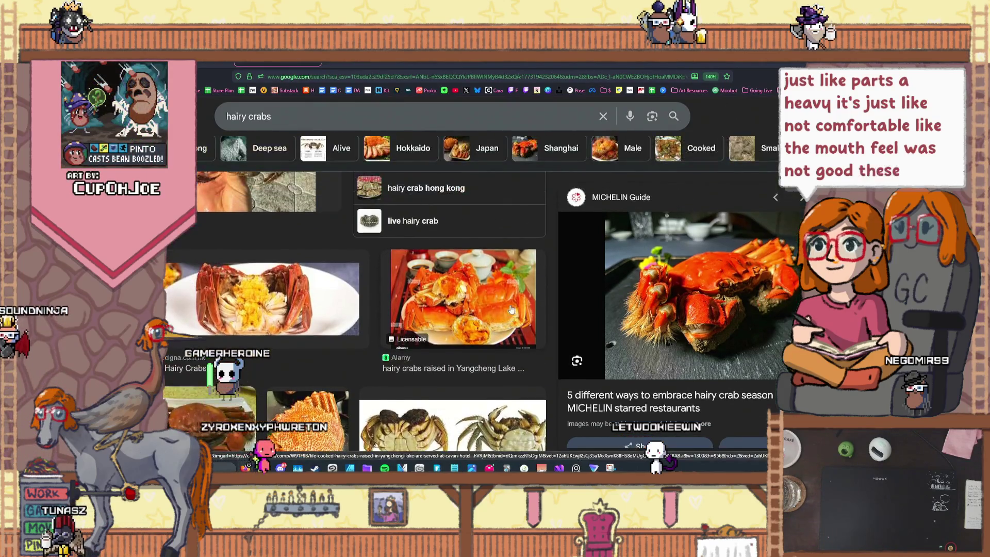
scroll(508, 309, down, 10)
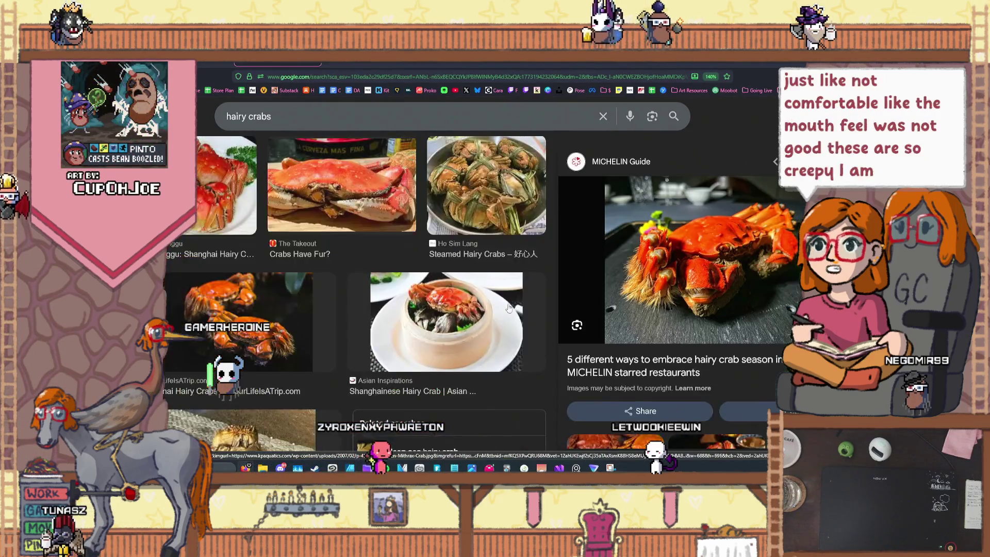
scroll(508, 308, down, 3)
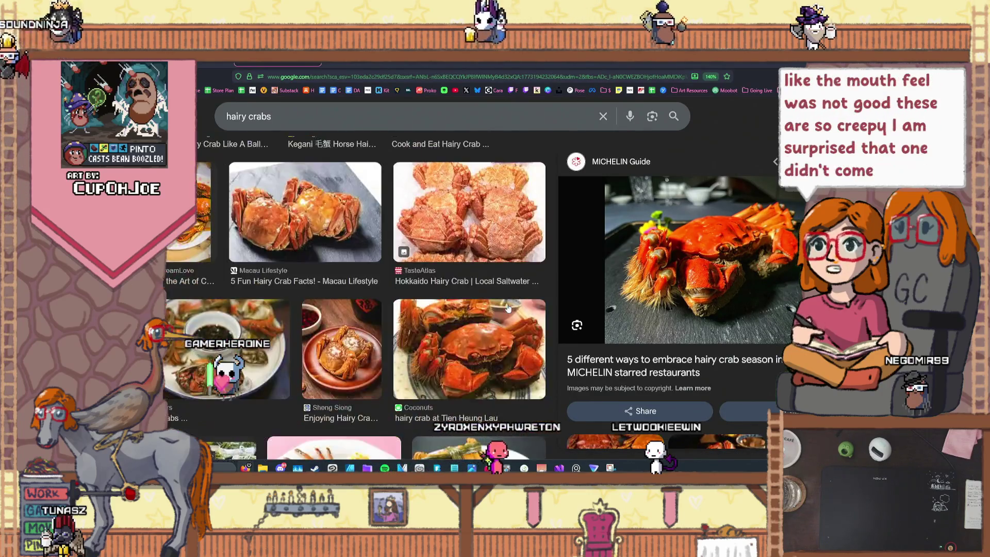
scroll(508, 309, up, 6)
scroll(509, 308, down, 5)
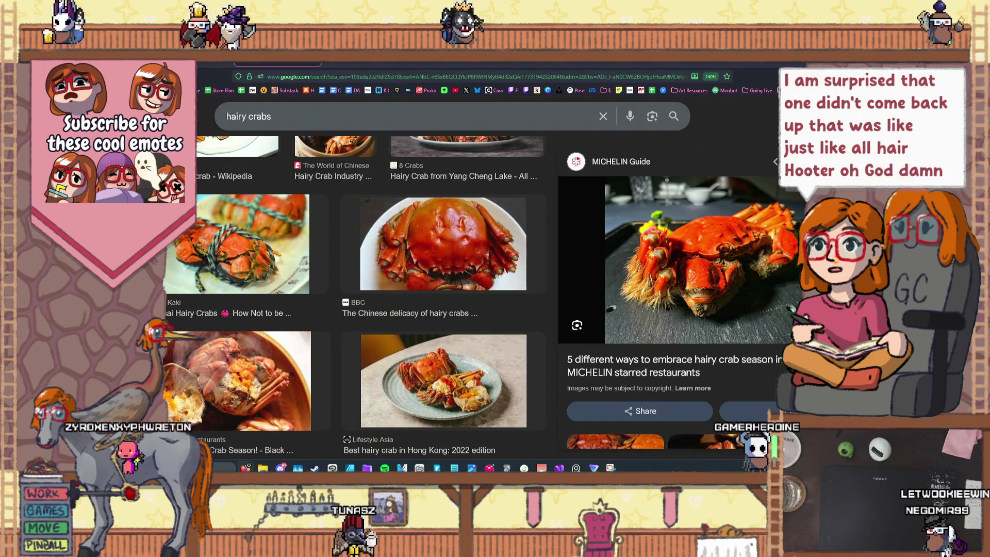
key(alt+Tab)
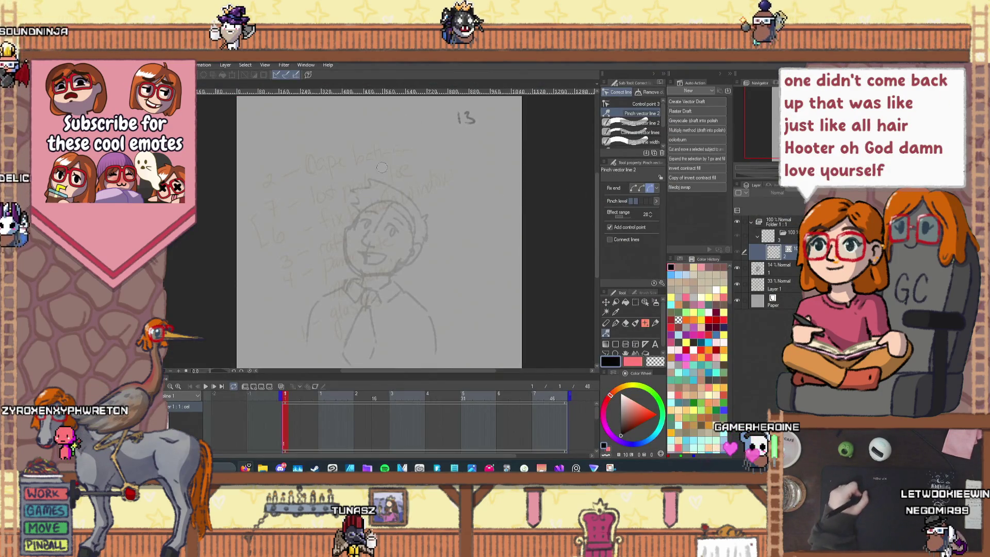
- Choose the Pencil tool and select the animation folder above cel 2
click(605, 325)
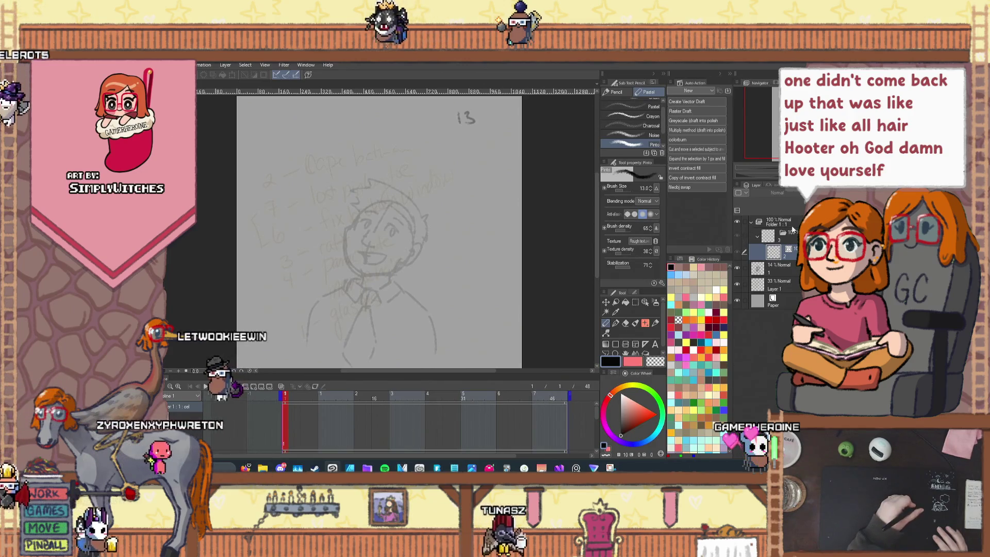
click(784, 249)
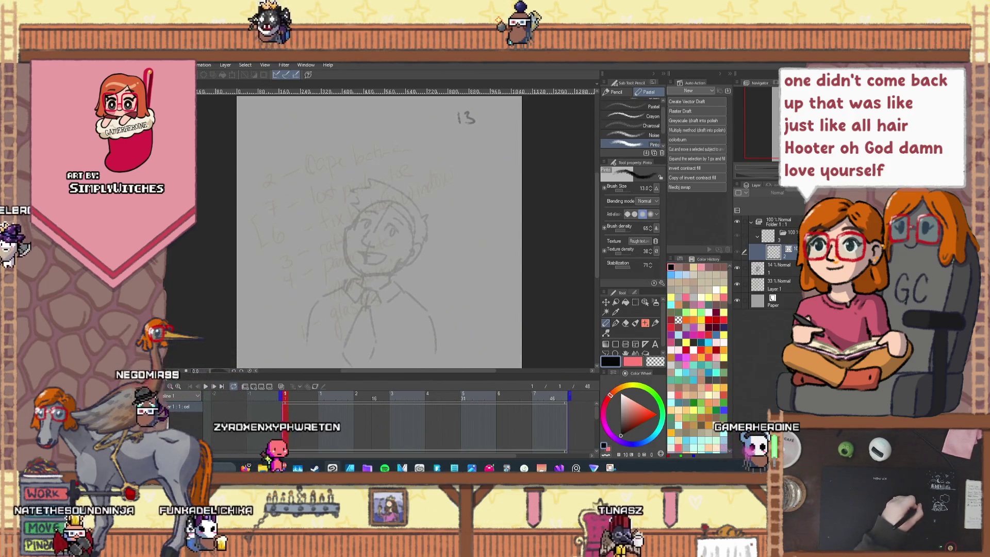
- On cel 2, pencil the round head curve, a c-shaped left eye and a right ear
click(781, 250)
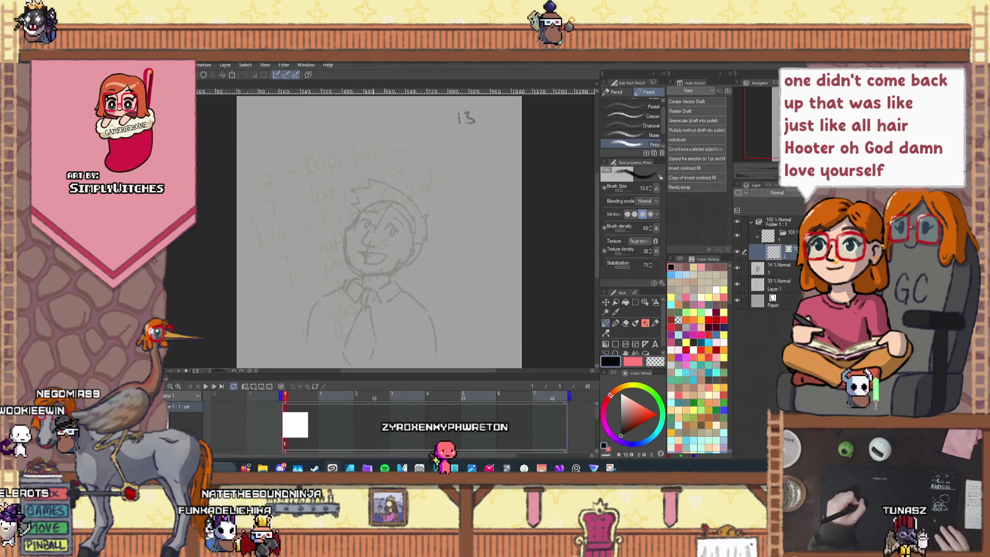
drag(364, 211, 415, 263)
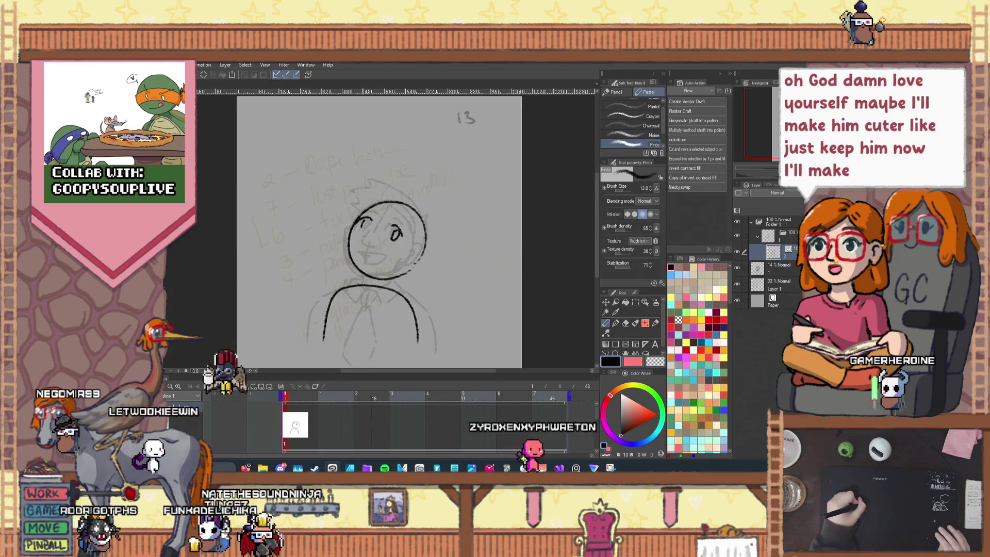
key(ctrl+z)
drag(369, 222, 365, 231)
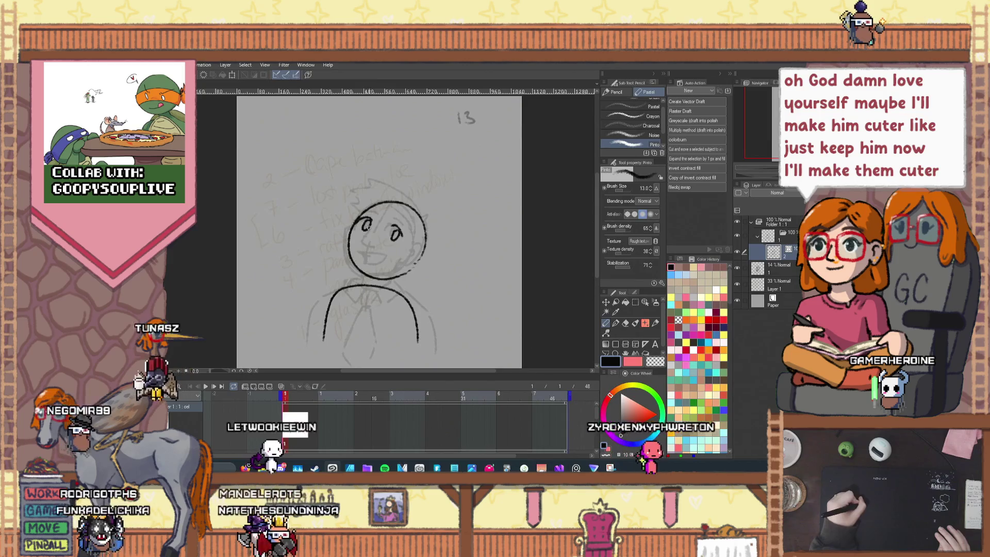
drag(422, 257, 414, 265)
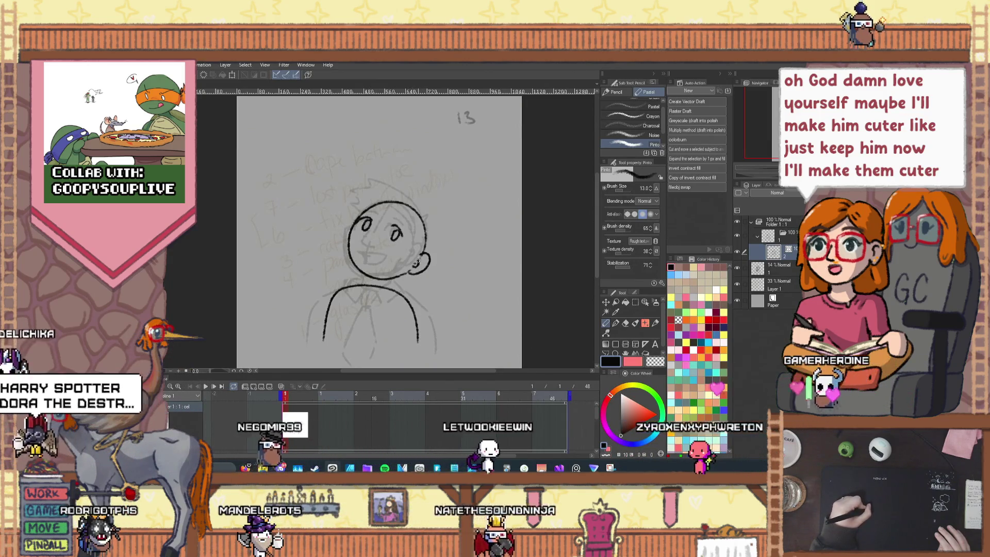
scroll(395, 260, up, 1)
- Draw a hook nose with a small tick at its base, discarding a first mouth attempt
drag(351, 225, 369, 236)
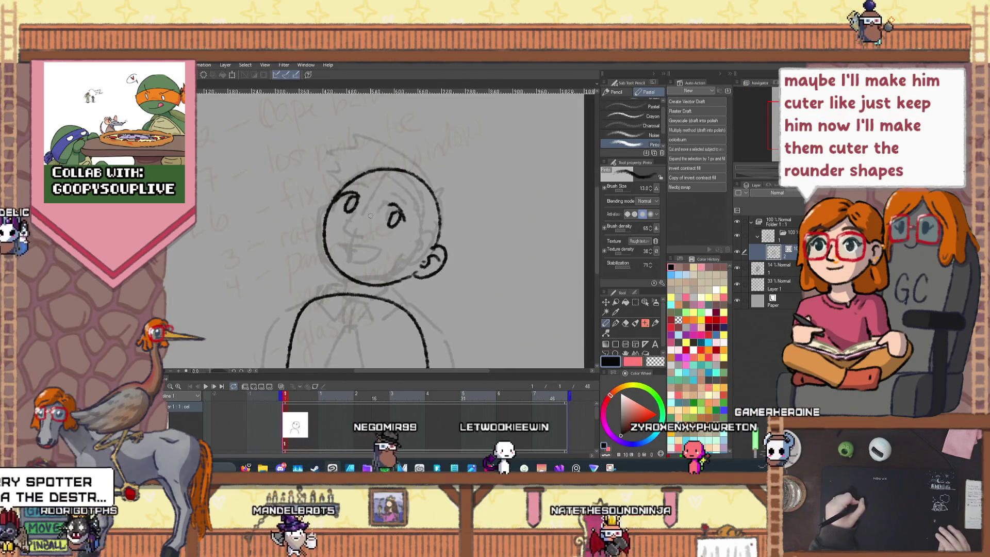
key(ctrl+z)
drag(369, 201, 350, 240)
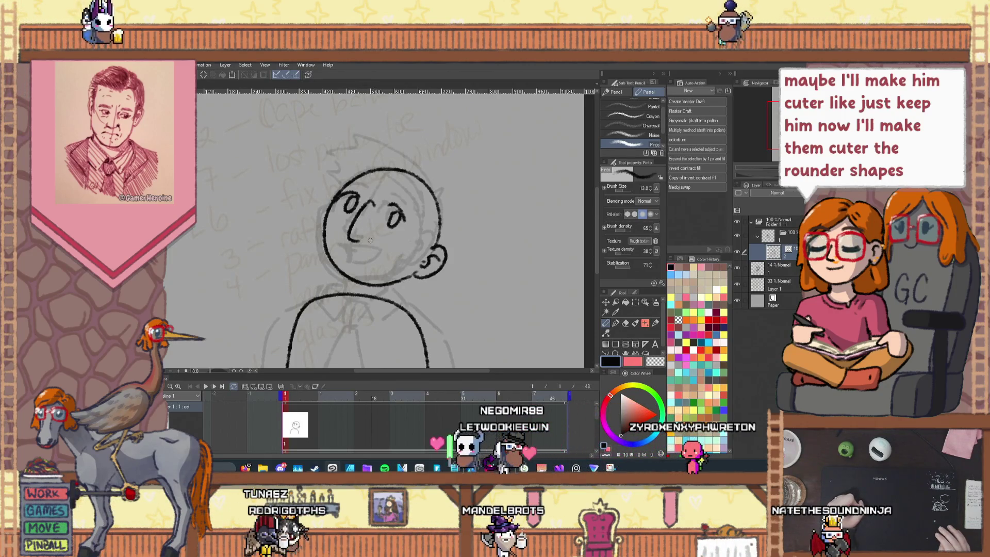
drag(360, 233, 367, 238)
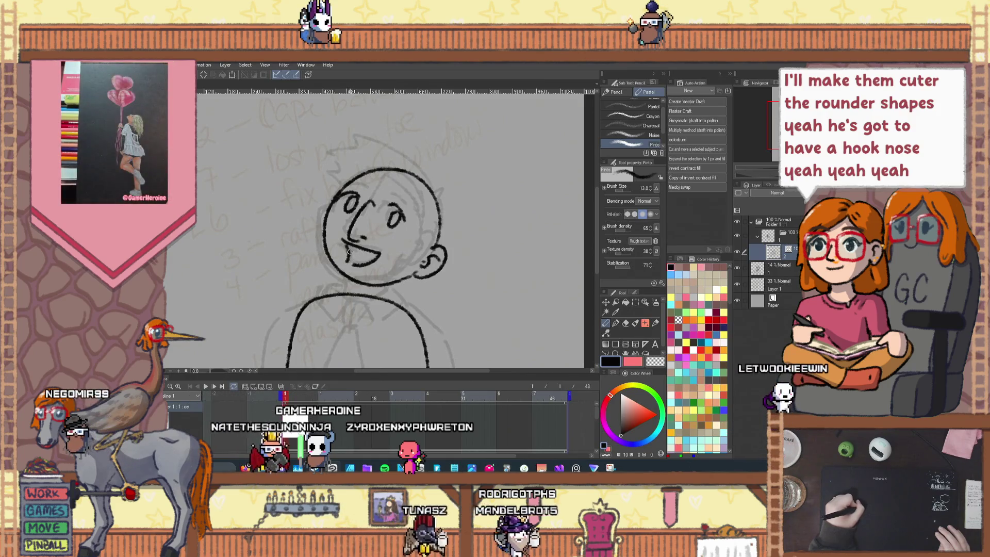
- Ink both eyebrows, the start of the neck, the left face and jawline, and the head's upper-right edge
drag(402, 190, 415, 213)
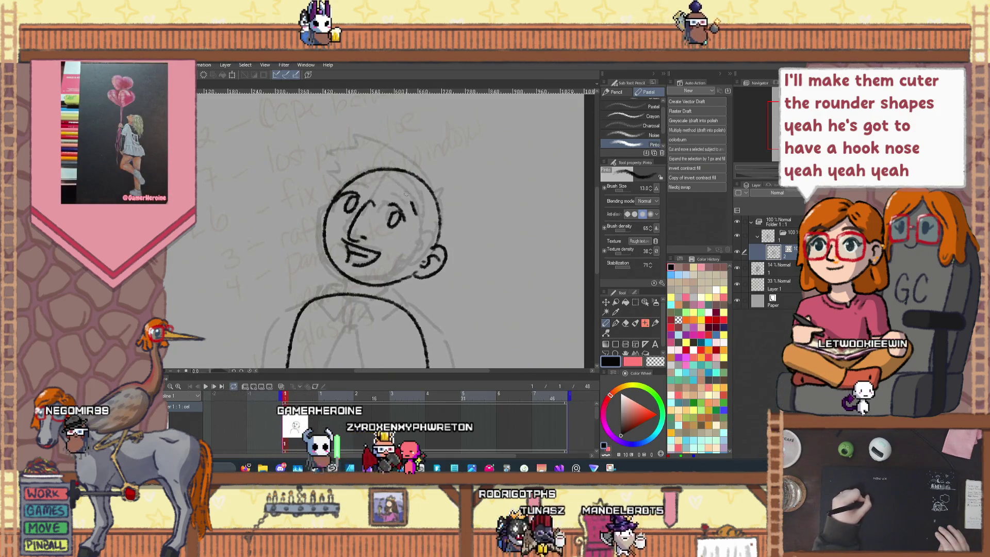
drag(360, 183, 375, 177)
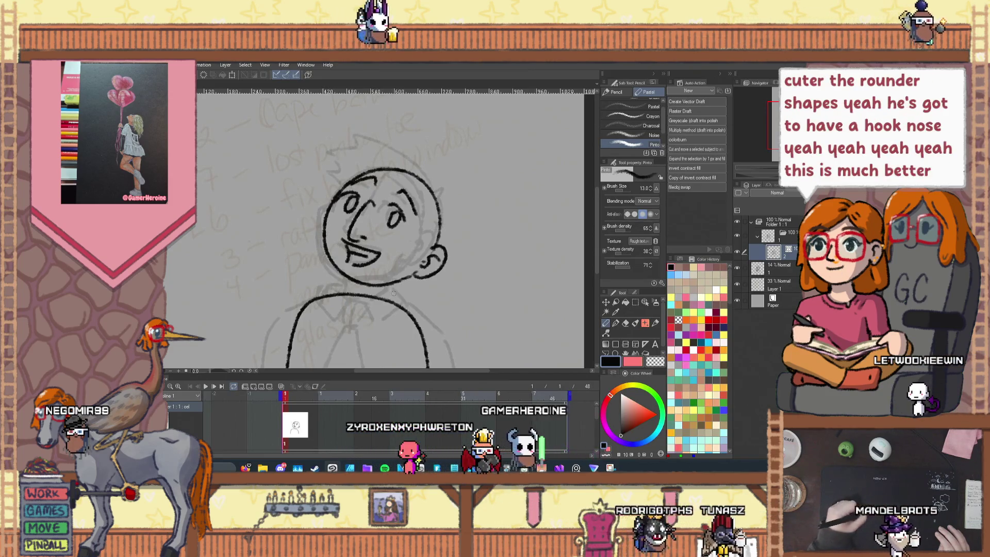
drag(392, 299, 395, 287)
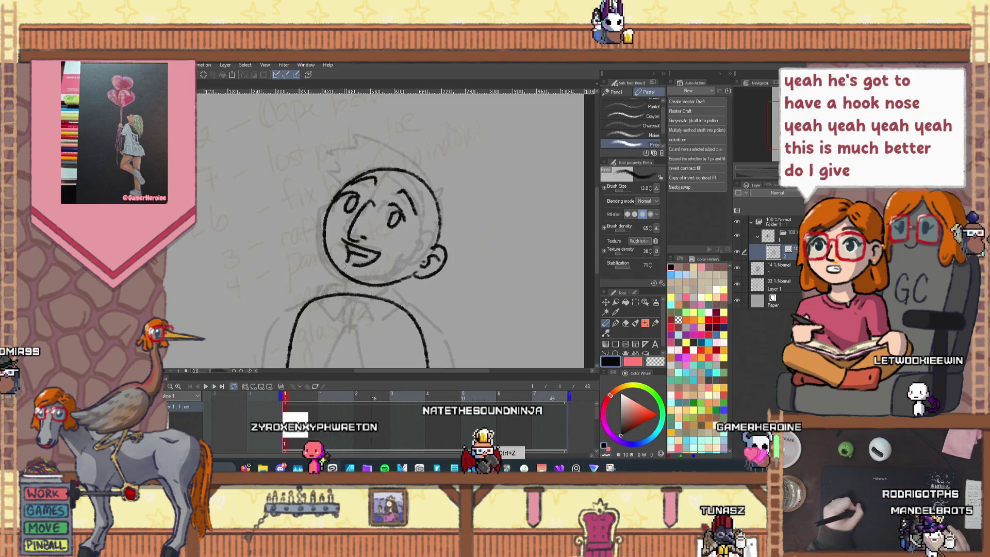
mouse_move(324, 224)
mouse_down()
mouse_move(407, 277)
mouse_move(374, 291)
mouse_up()
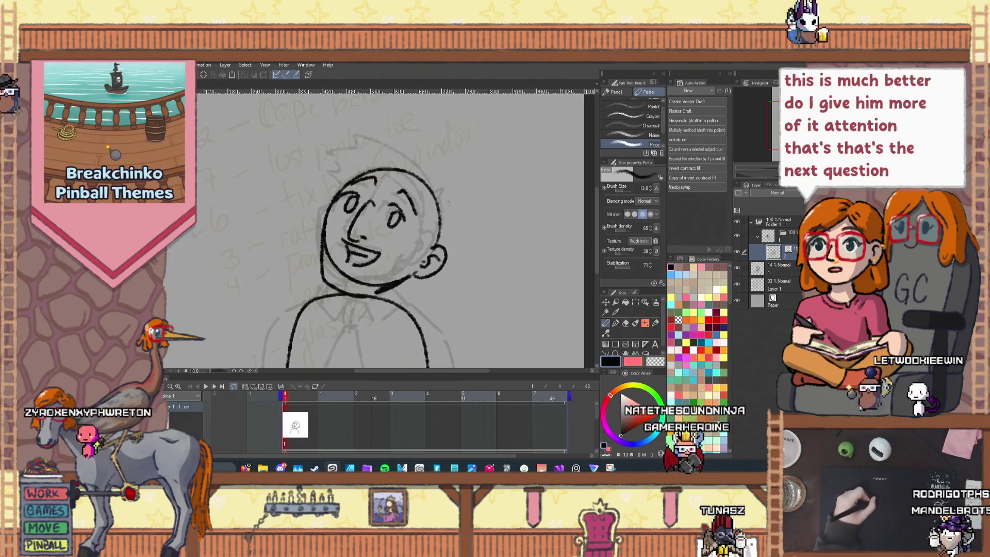
mouse_move(451, 232)
mouse_down()
mouse_move(427, 146)
mouse_move(360, 173)
mouse_up()
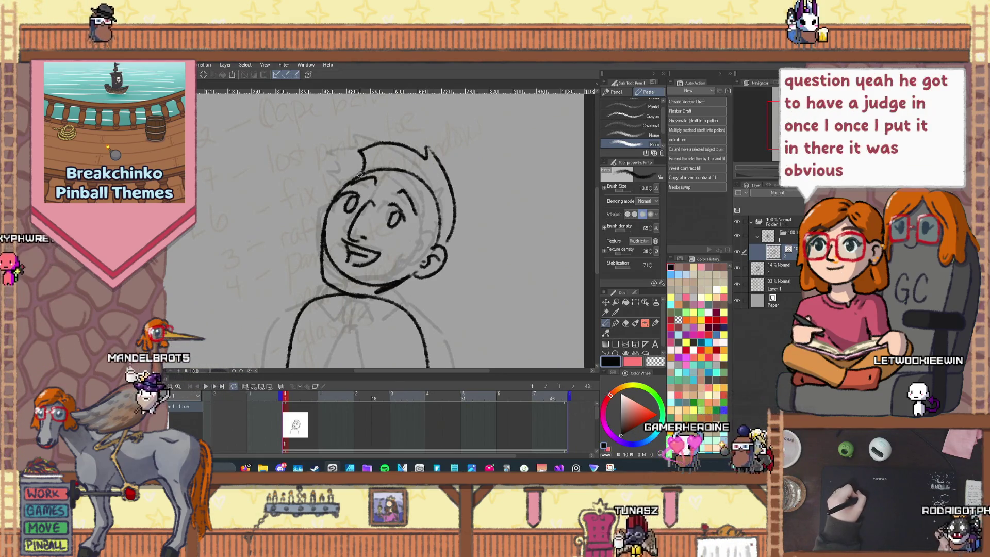
- Redraw the right side of the head and try a hair stroke arcing over the crown
key(ctrl+z)
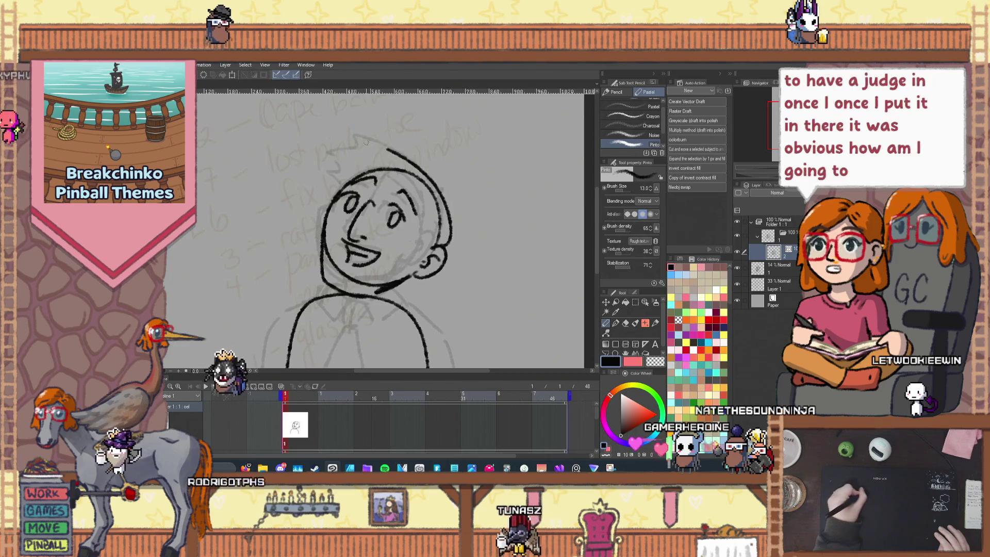
drag(443, 230, 435, 180)
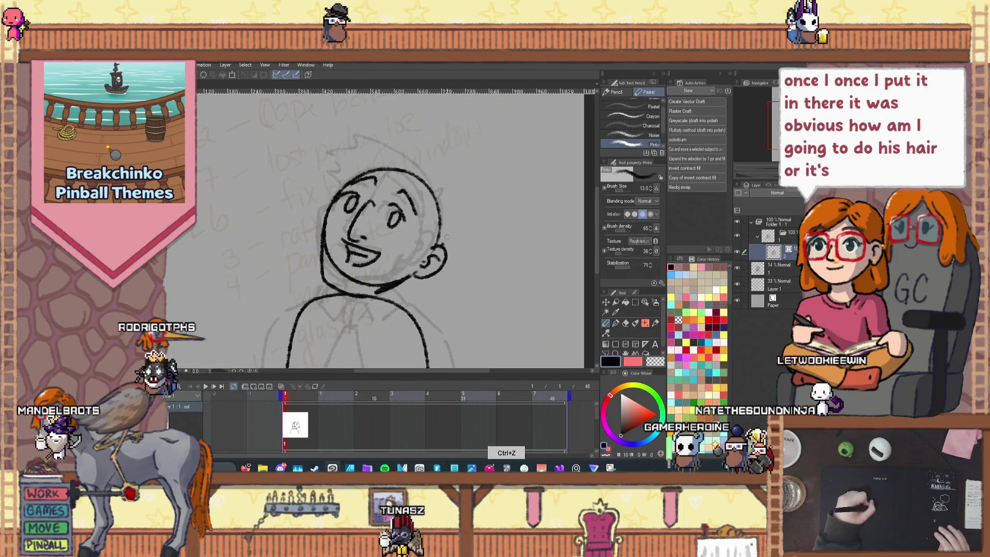
drag(375, 147, 351, 161)
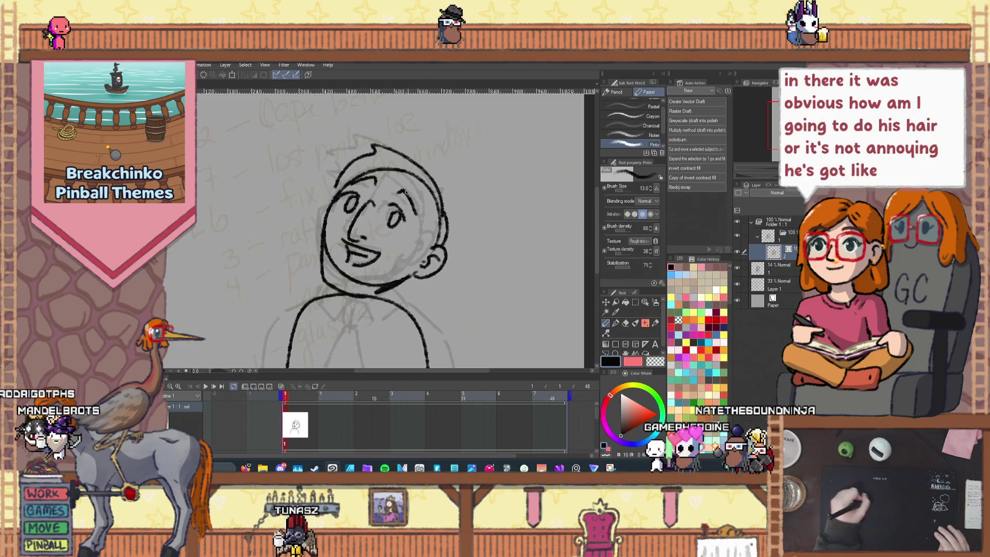
key(ctrl+z)
key(ctrl+z)
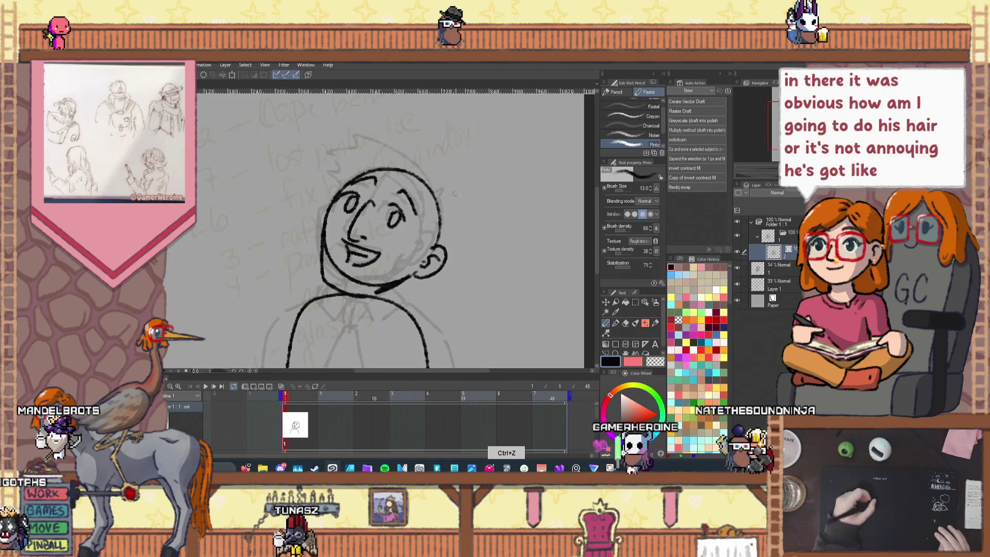
drag(438, 209, 369, 157)
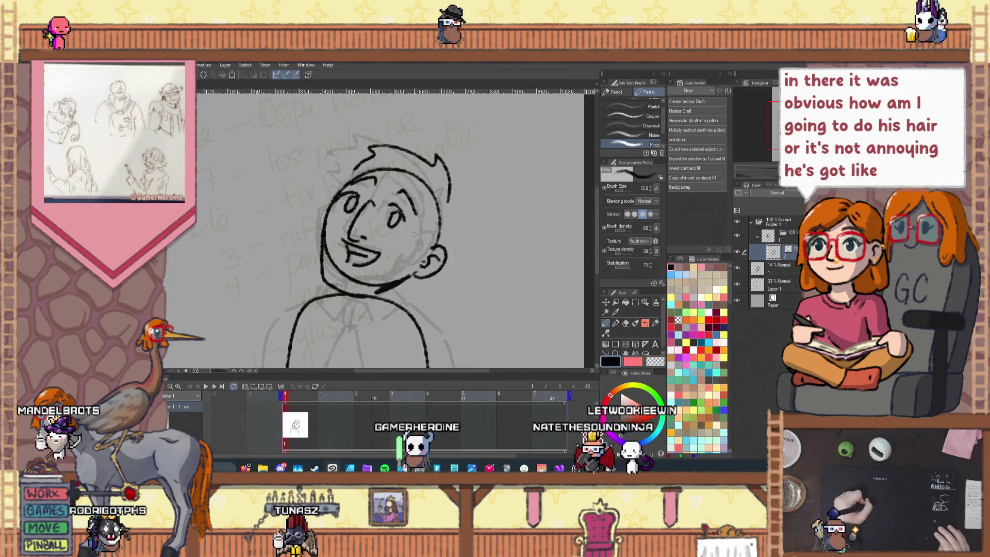
- Draw spiky tousled hair across the head after discarding a zigzag attempt, then pick a different pencil
click(626, 325)
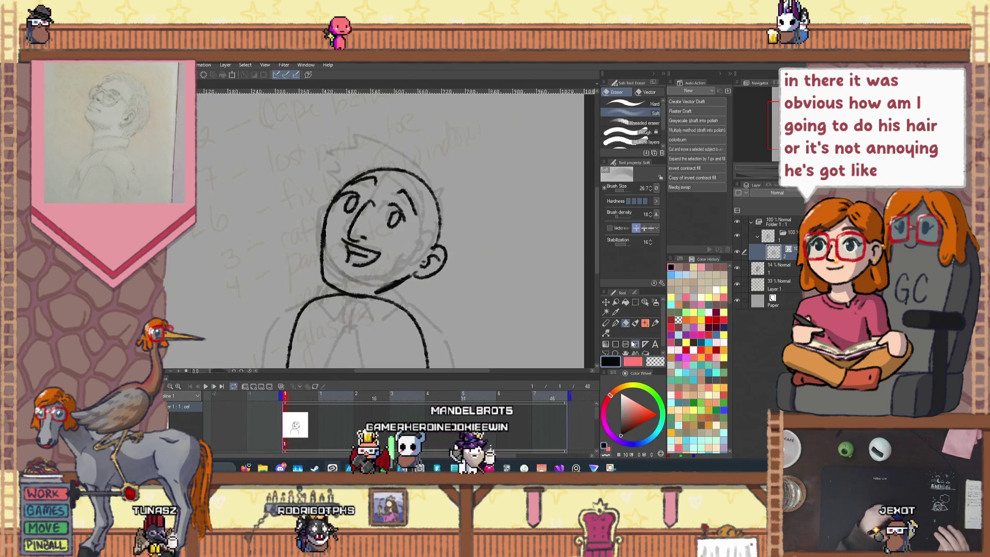
click(605, 323)
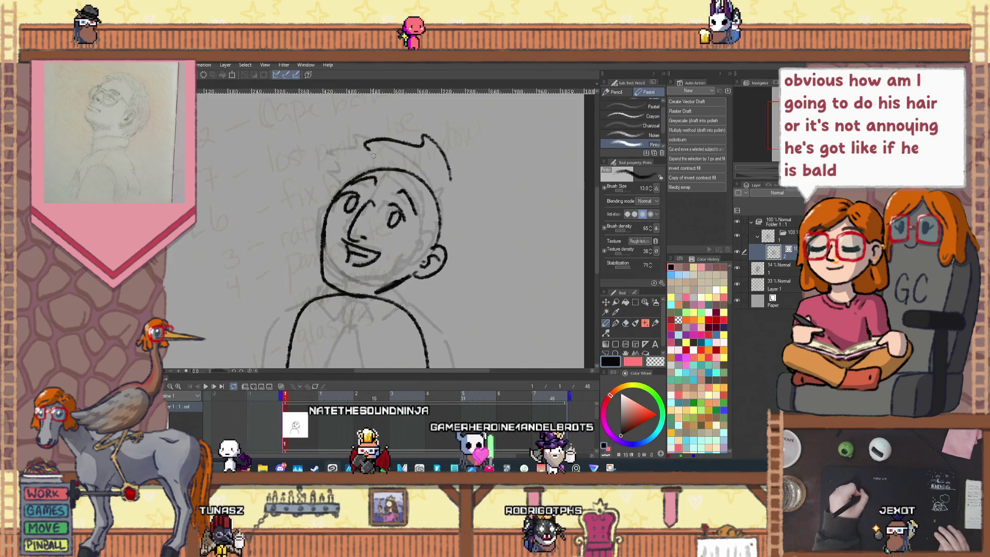
key(ctrl+z)
drag(445, 158, 379, 155)
key(ctrl+z)
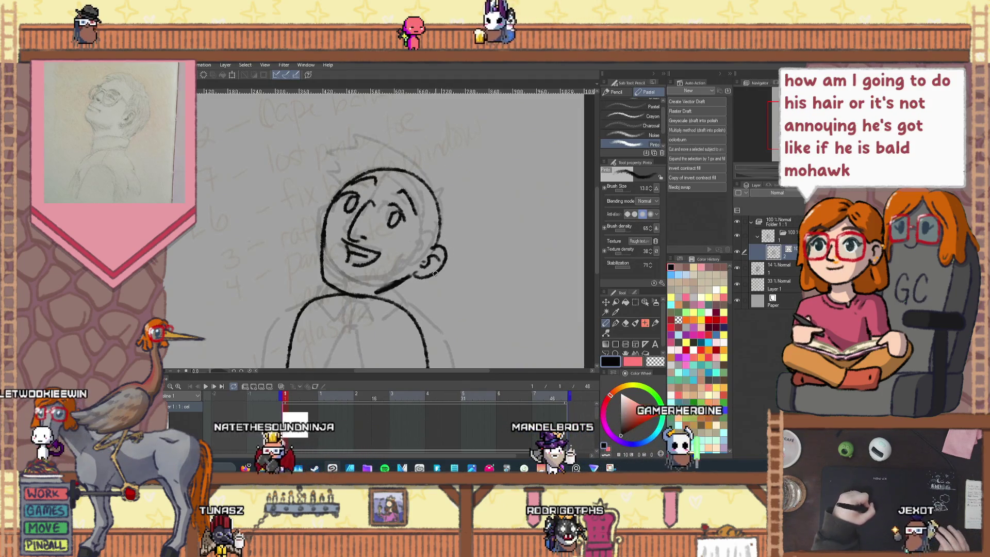
drag(464, 211, 334, 188)
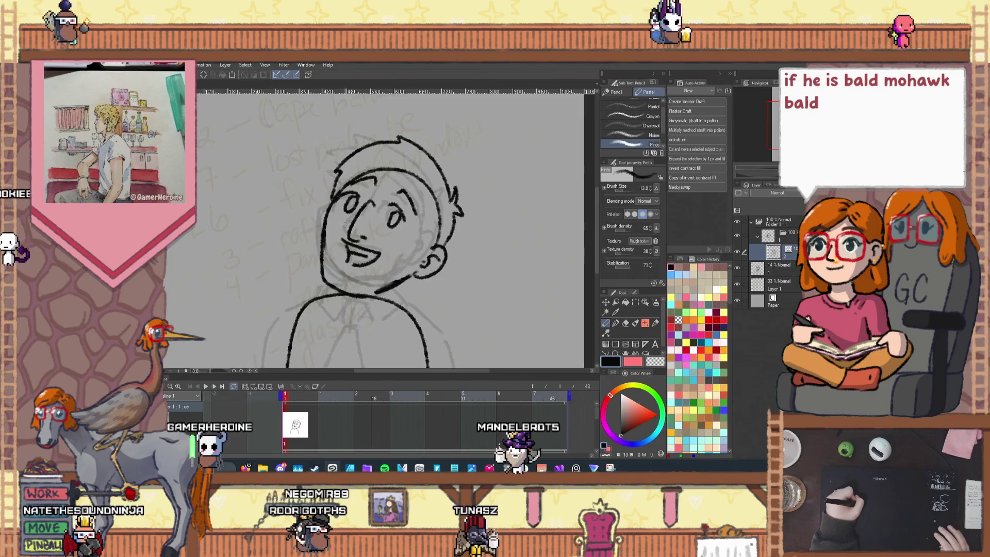
scroll(343, 225, down, 3)
scroll(345, 225, up, 2)
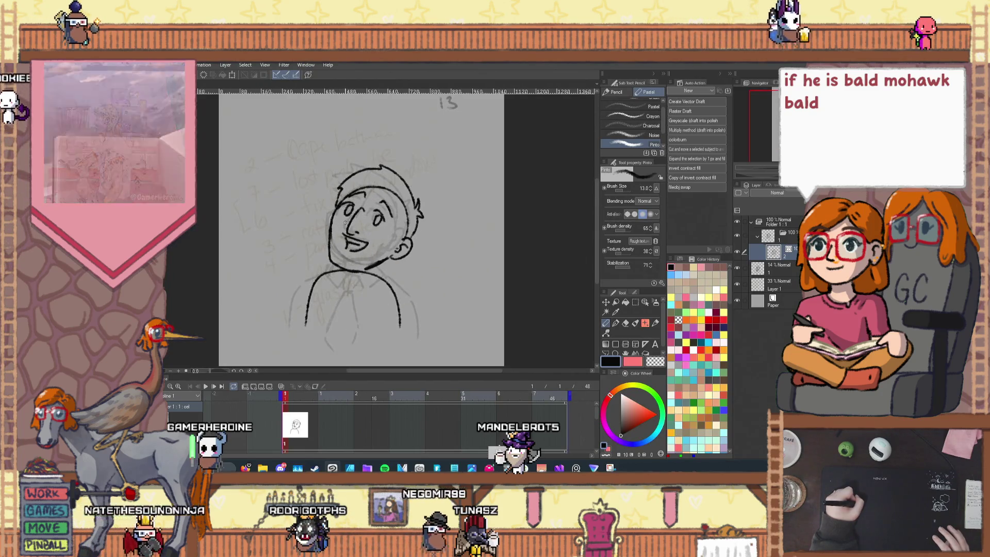
scroll(413, 178, up, 2)
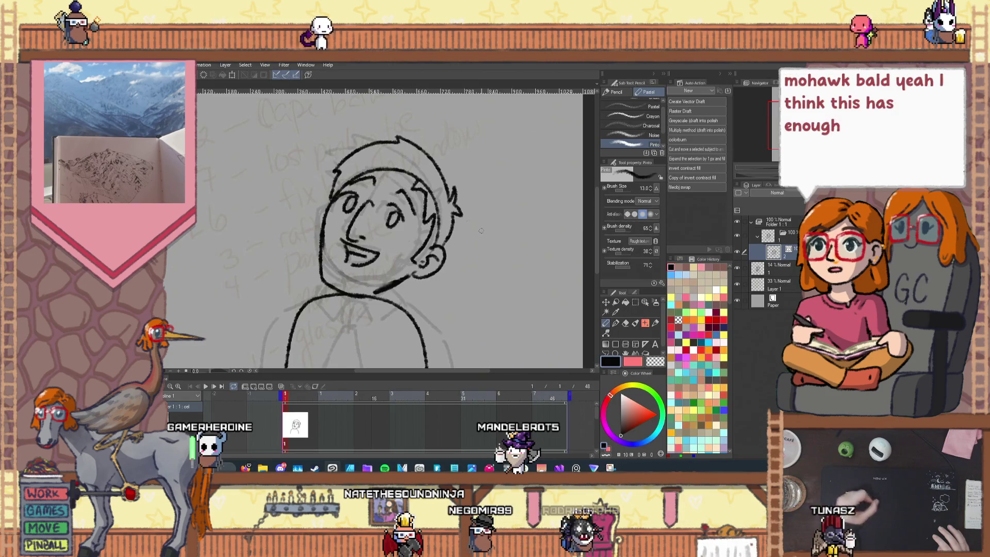
click(654, 323)
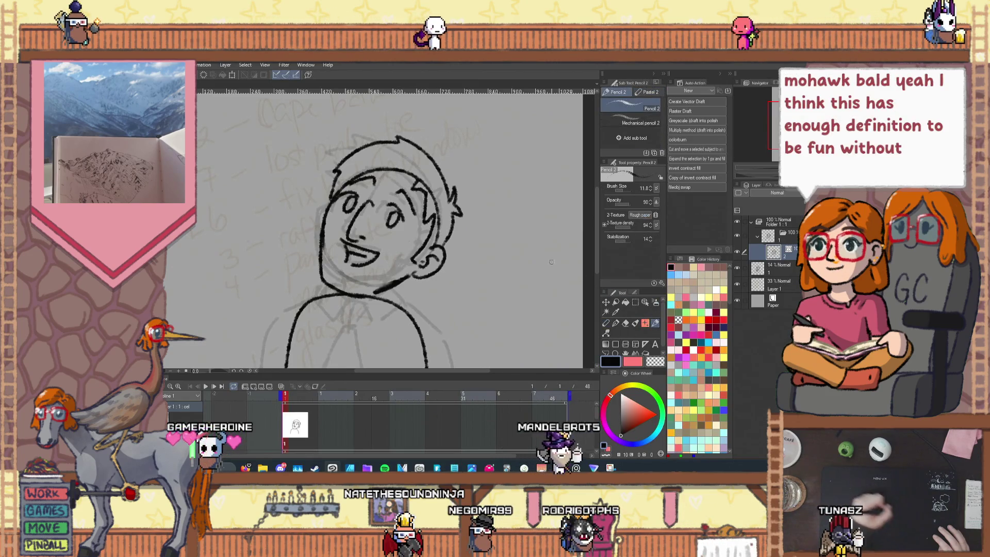
click(626, 323)
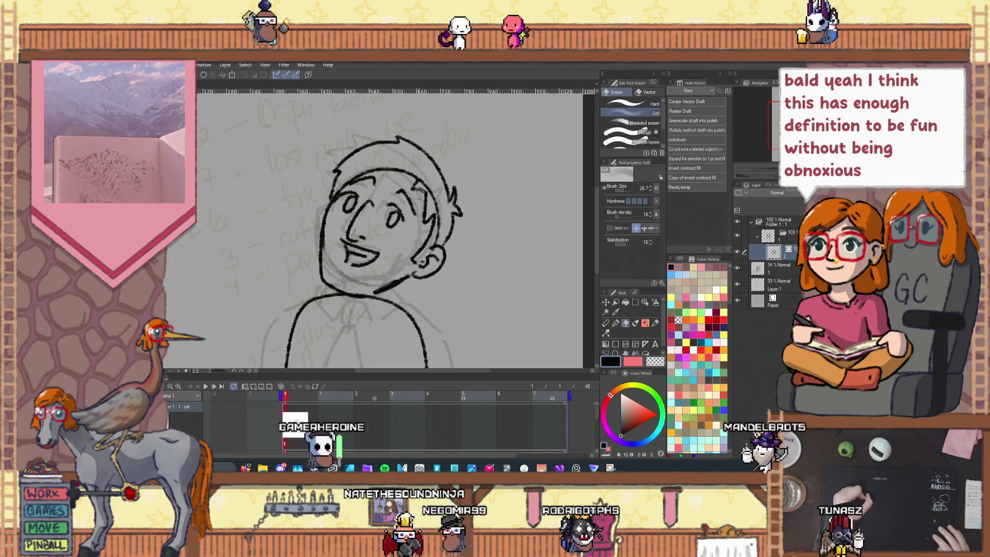
key(ctrl+z)
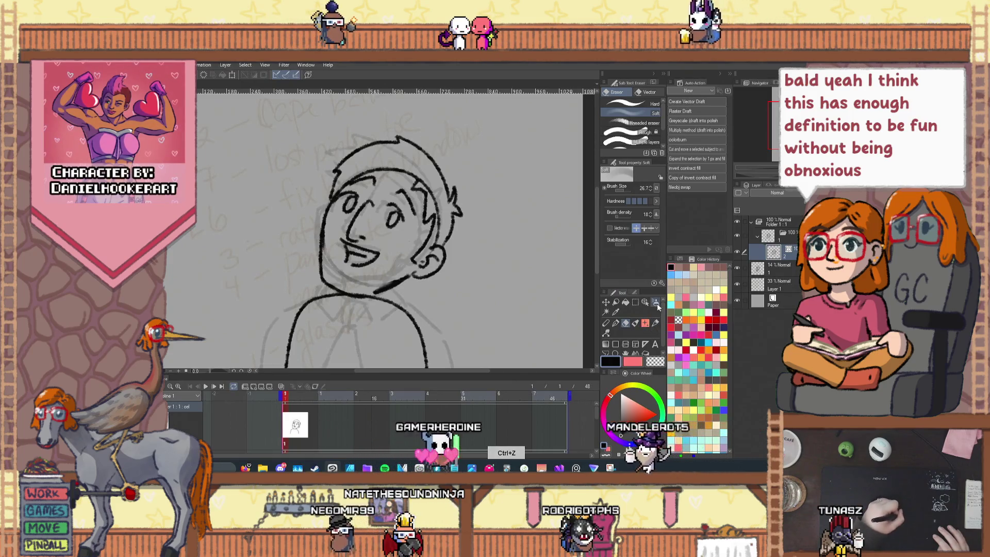
click(606, 333)
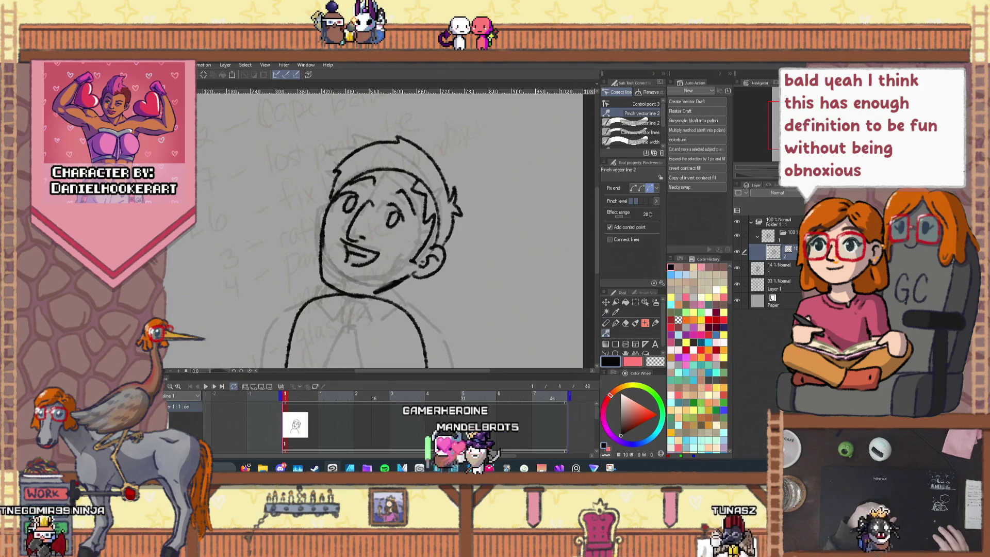
key(p)
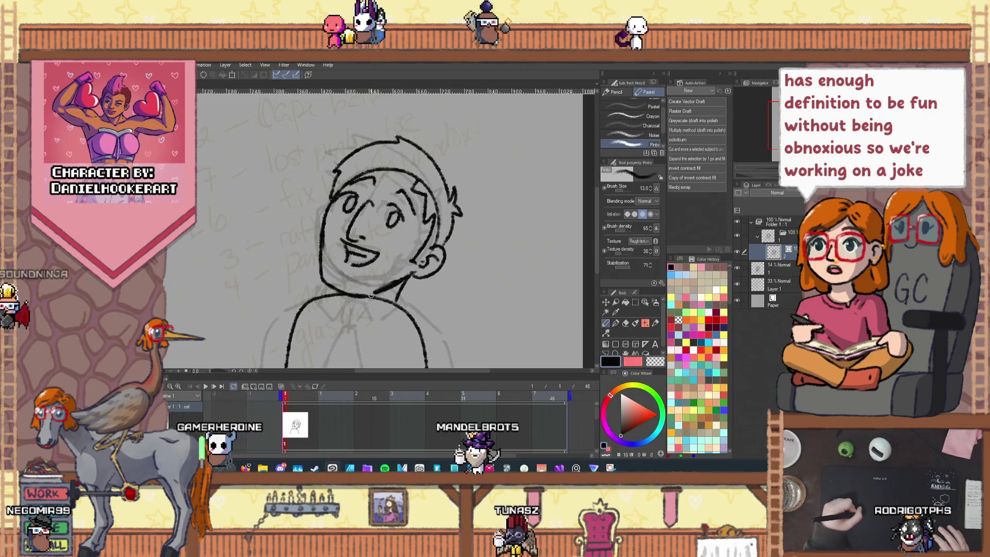
key(h)
drag(371, 295, 383, 211)
key(p)
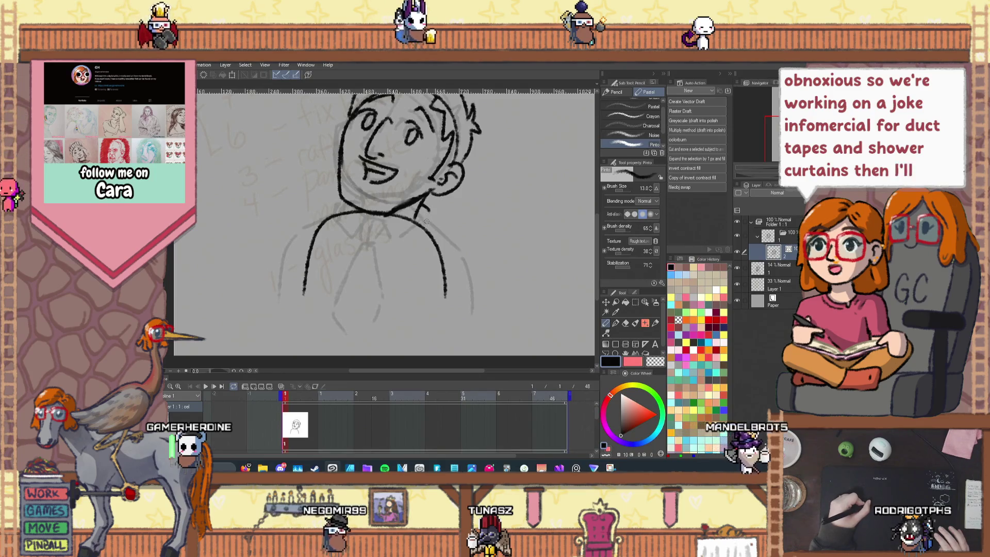
- Extend the collar lines, draw lines down from the collar, and ink both jacket edges
drag(406, 238, 385, 246)
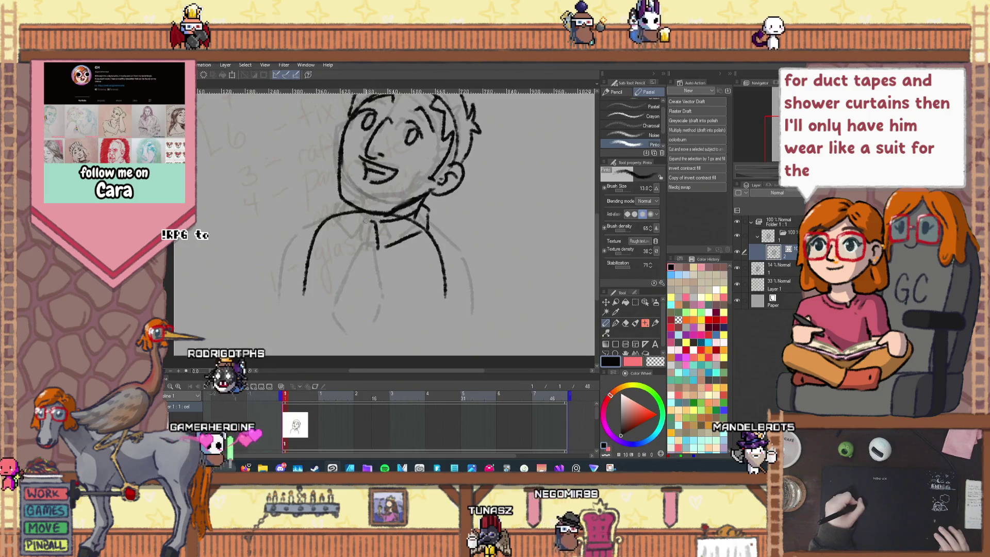
drag(363, 225, 334, 304)
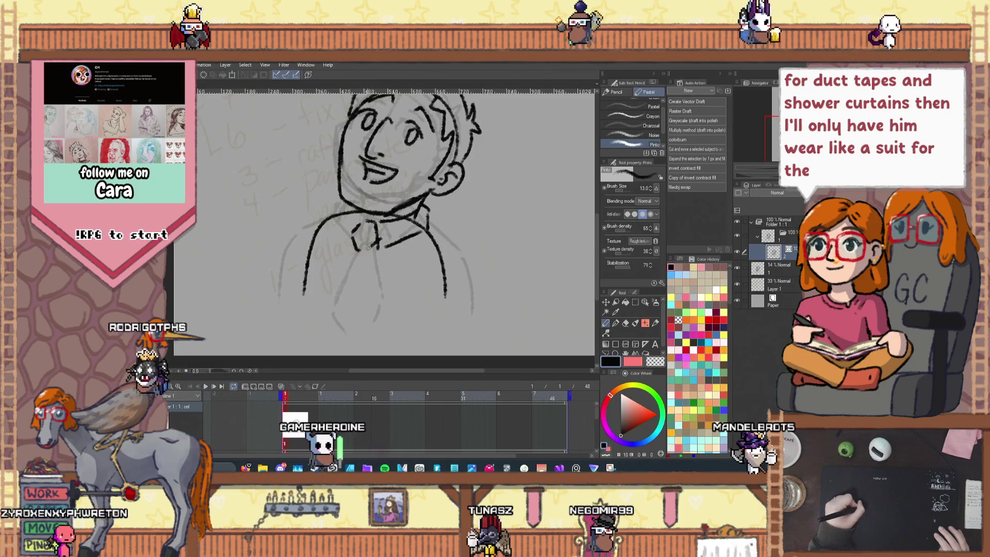
drag(364, 251, 355, 312)
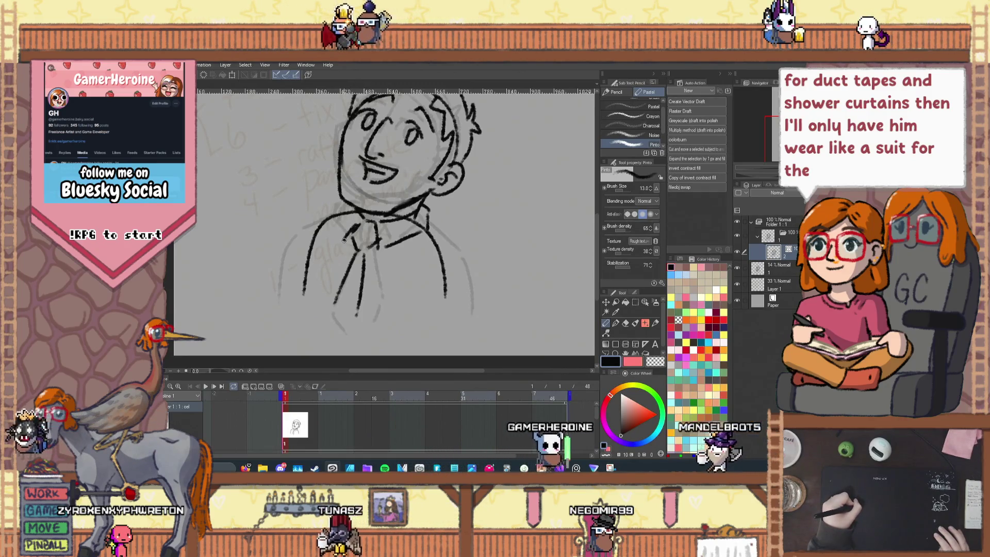
drag(341, 238, 345, 205)
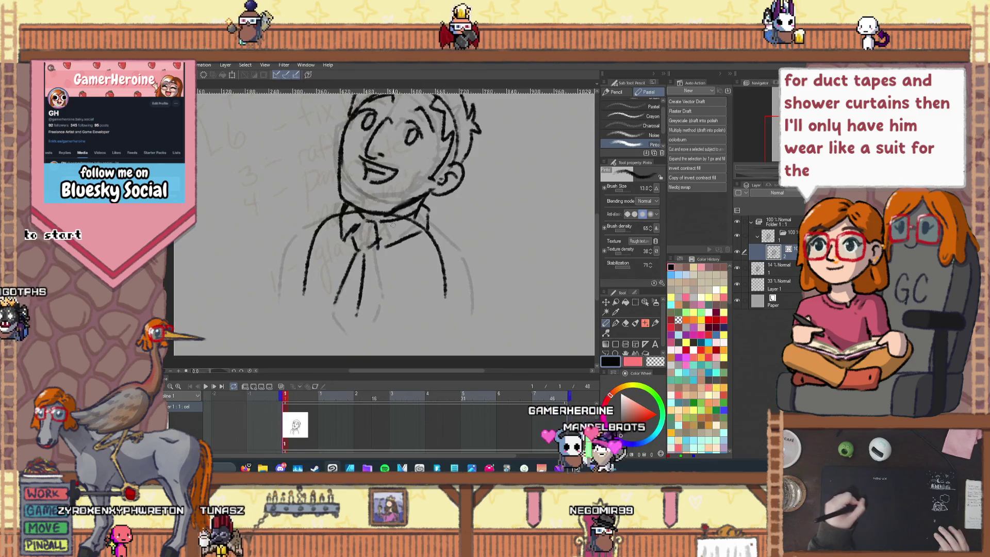
drag(432, 238, 448, 308)
drag(452, 272, 452, 309)
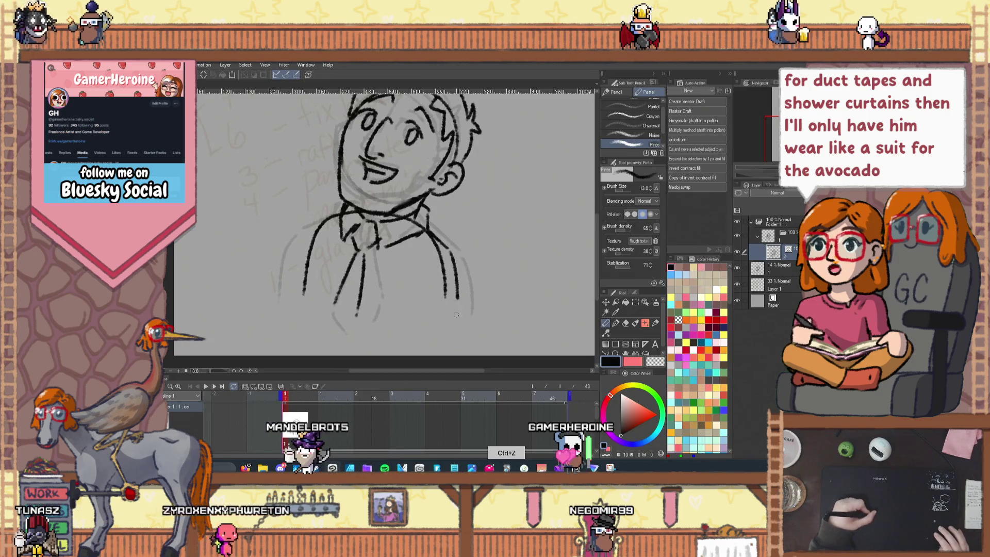
drag(312, 221, 290, 309)
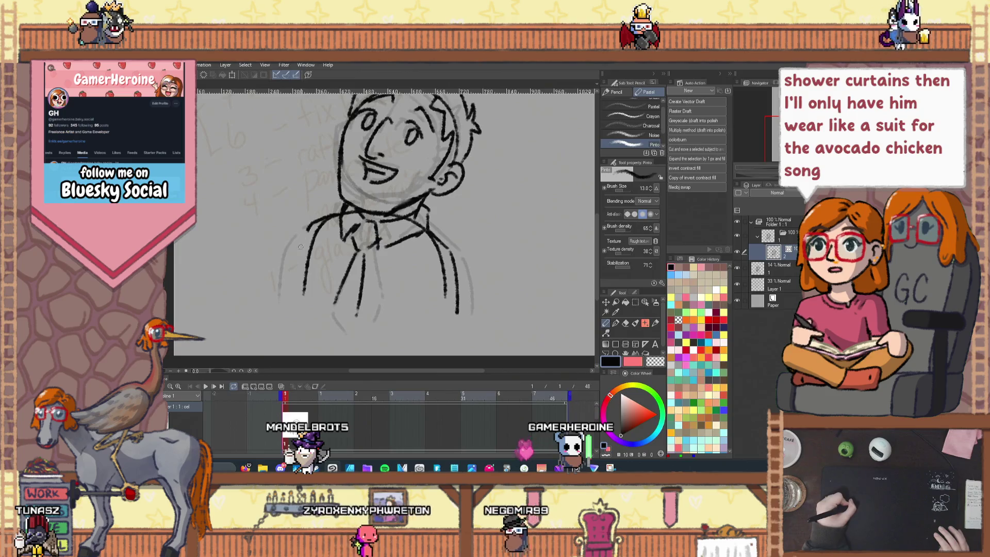
- After a brief switch to the Vector eraser, ink a shirt-front line and a short left torso line
click(625, 323)
click(642, 92)
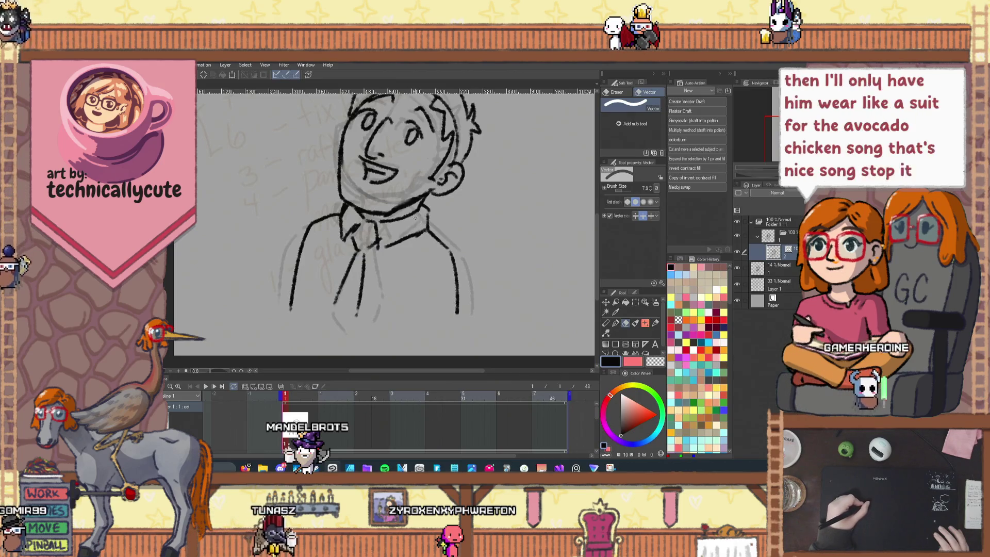
click(606, 323)
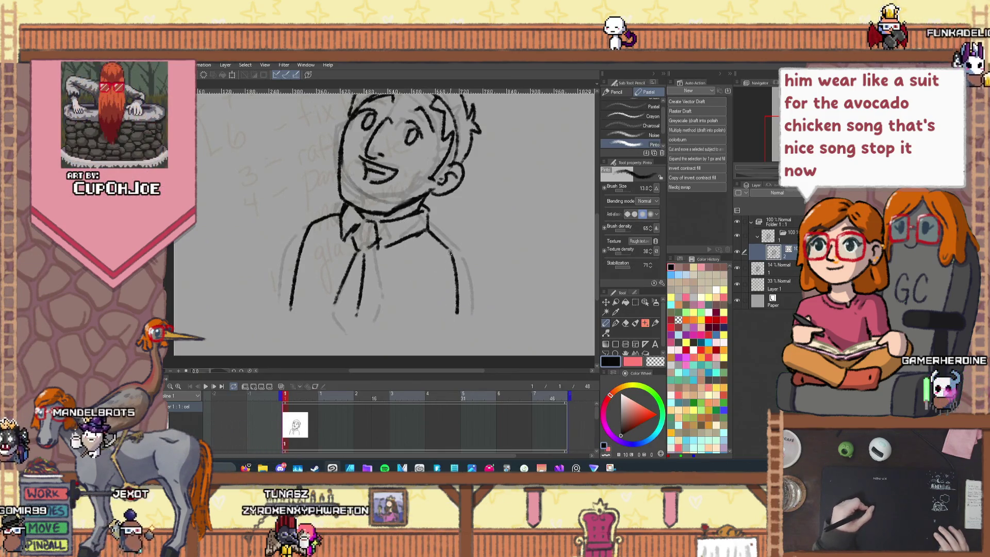
drag(430, 285, 425, 329)
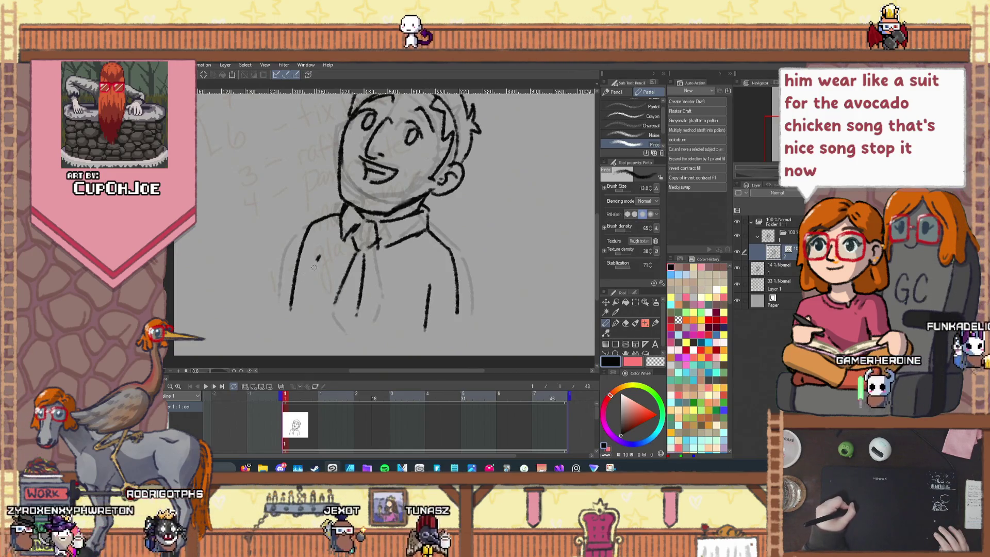
drag(316, 257, 308, 304)
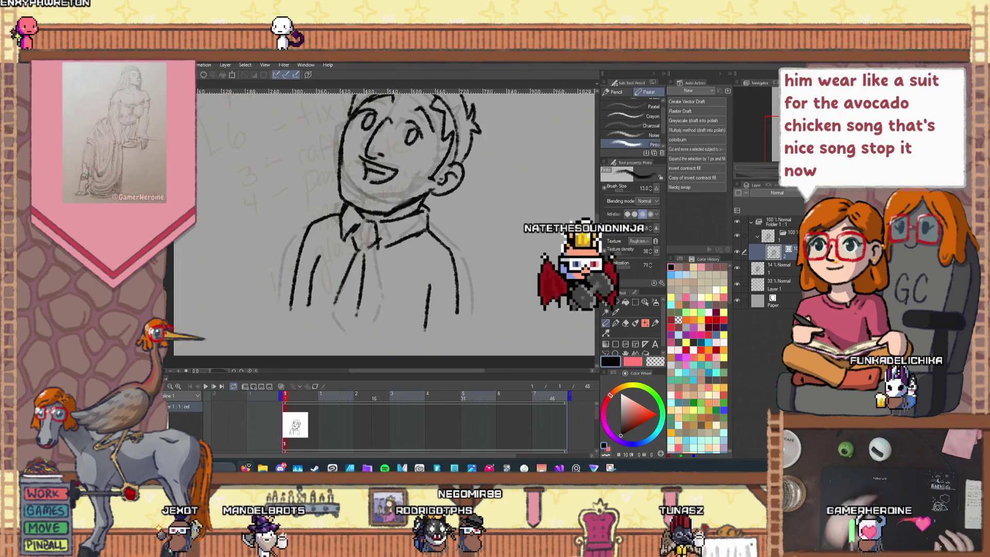
click(656, 323)
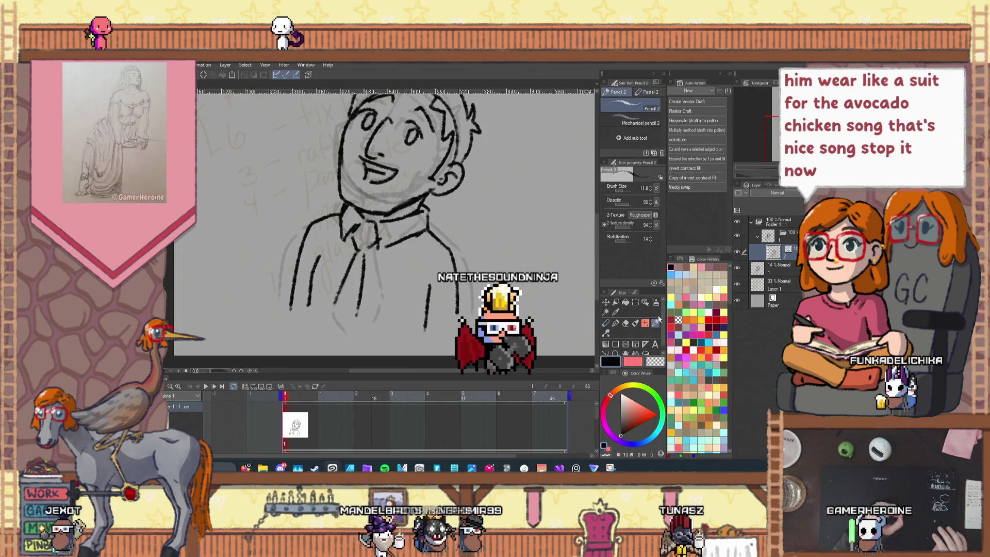
- With Pinch vector line and a changed fixed end, bend the shirt line and pull the left body line outward
click(607, 333)
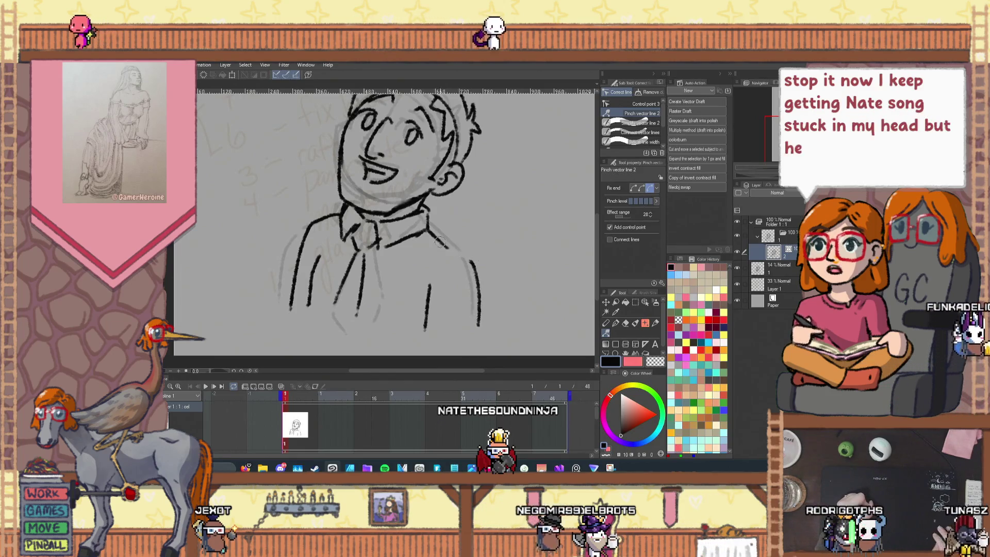
click(641, 188)
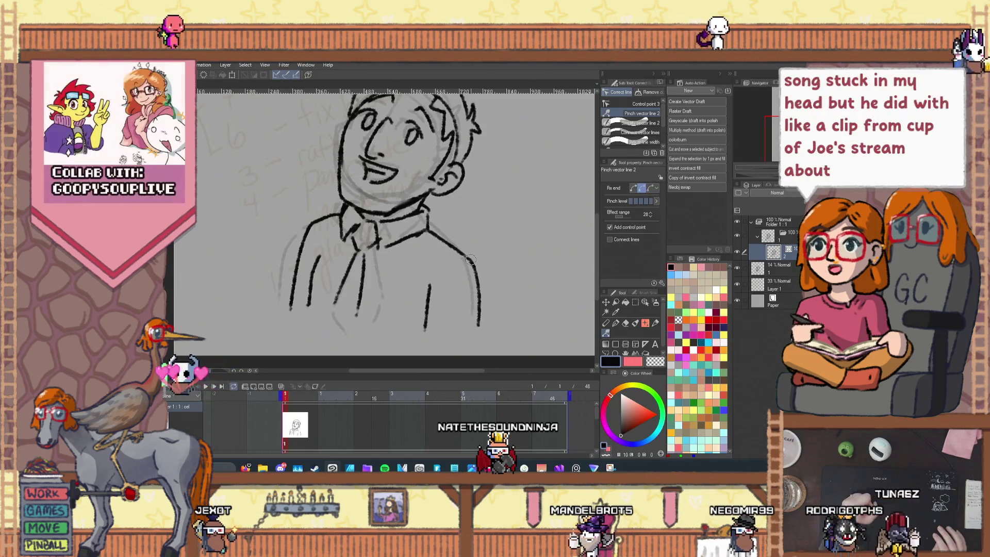
drag(430, 293, 431, 336)
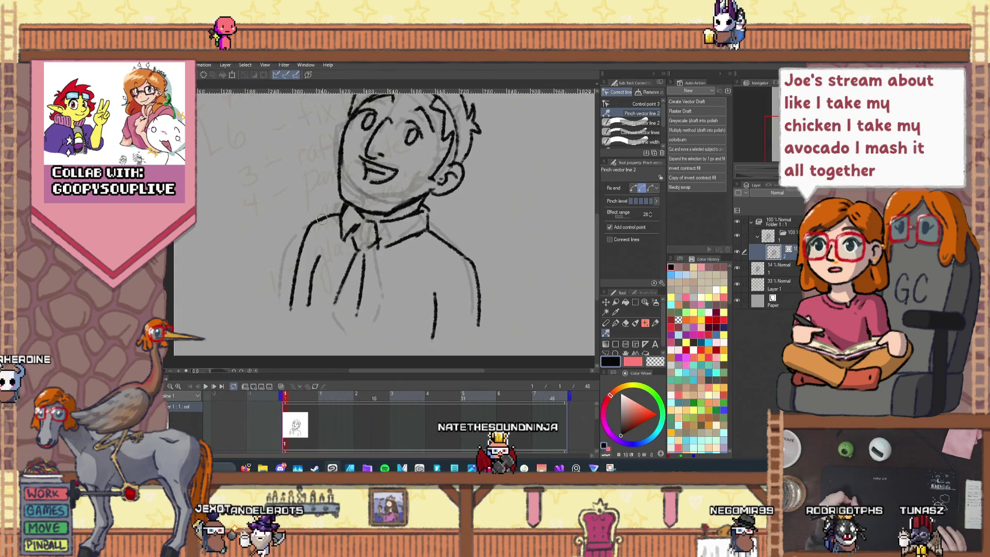
drag(292, 298, 279, 299)
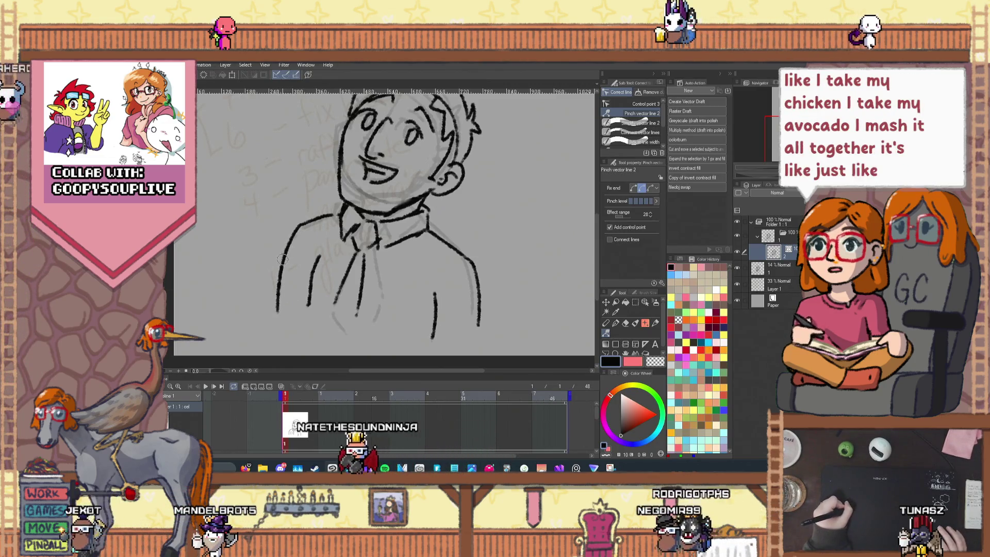
drag(287, 261, 282, 259)
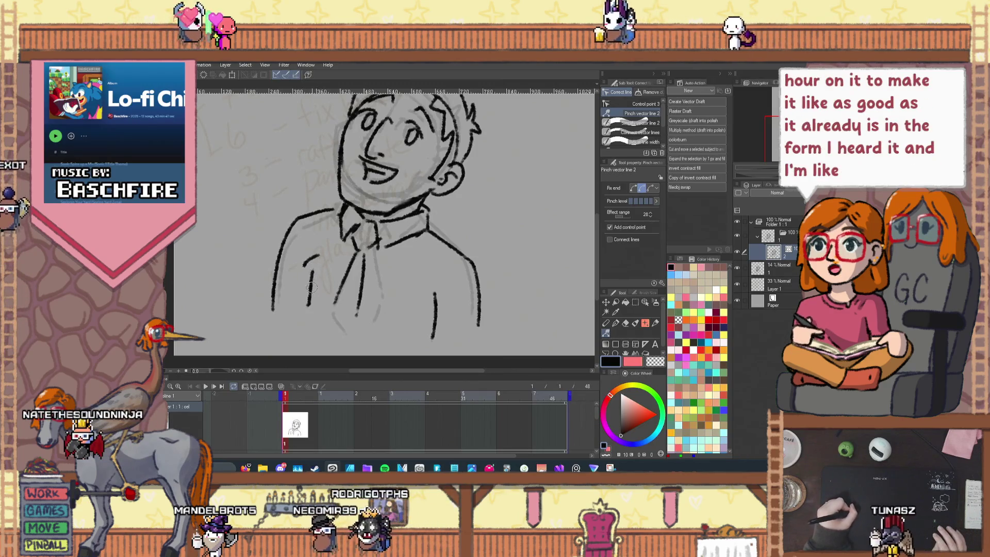
- At Effect range 49, shift the short stroke left and stretch the lower-left body line down
click(626, 216)
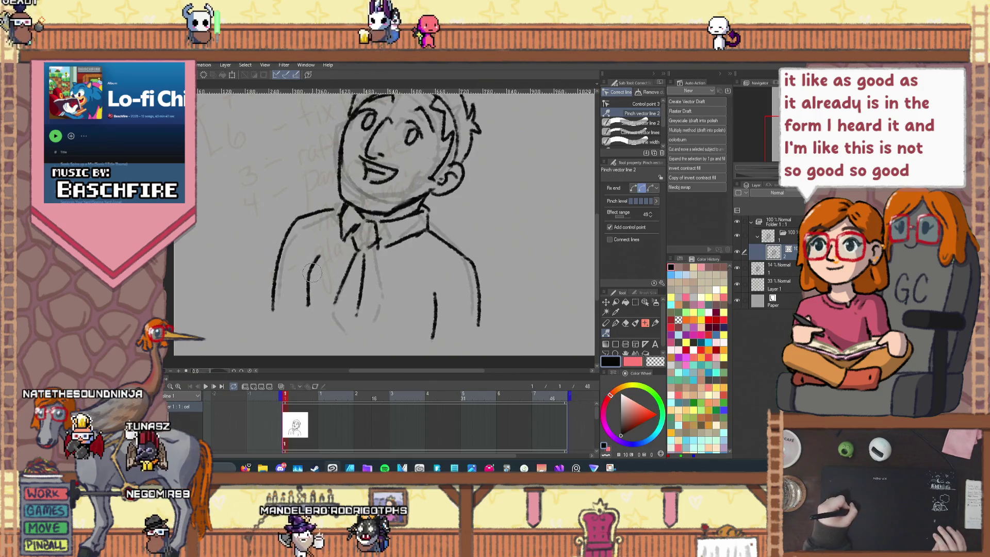
click(651, 188)
drag(312, 272, 301, 270)
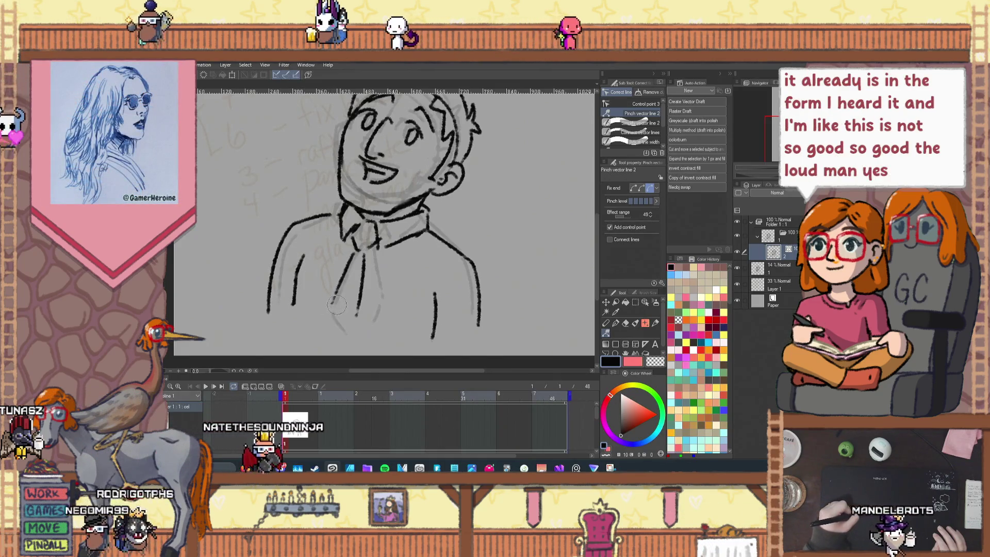
click(642, 188)
drag(331, 305, 316, 349)
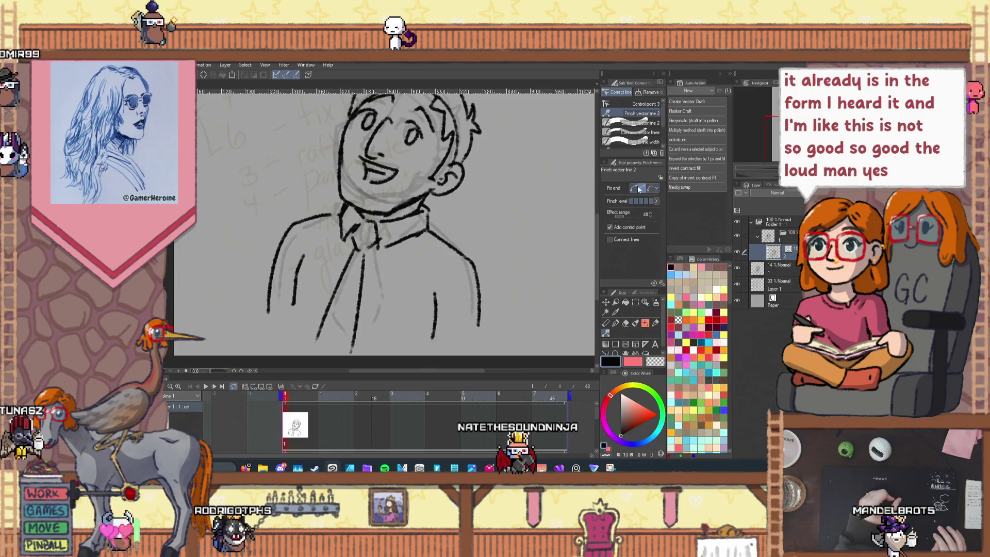
scroll(552, 213, down, 3)
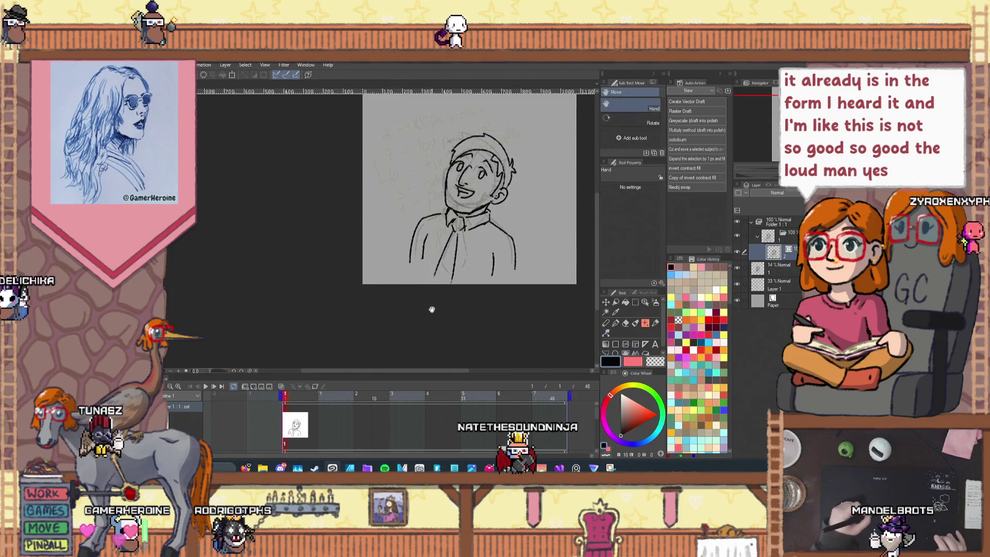
- Scale the drawing to about 130%, move it right and down, and rotate it -4.7°
drag(378, 264, 315, 306)
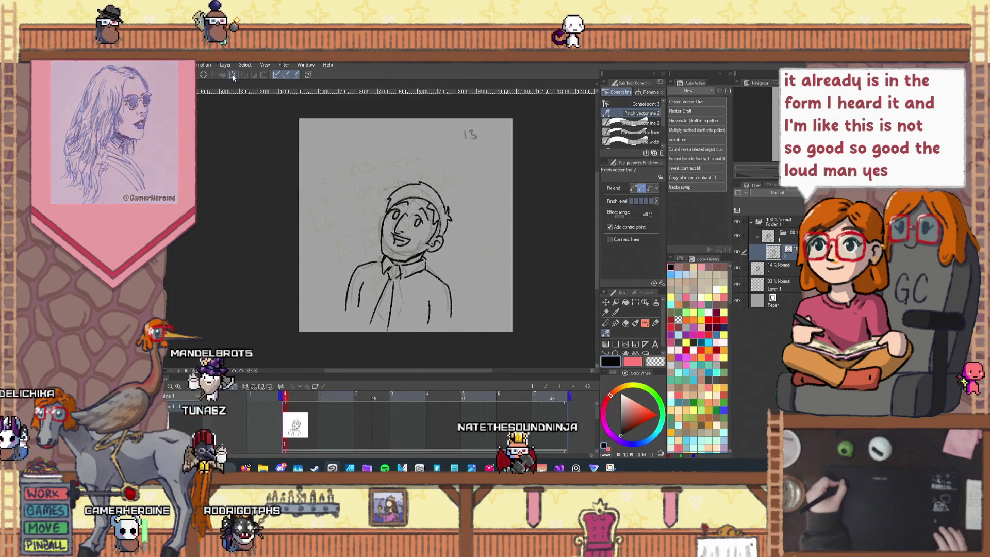
key(ctrl+t)
drag(320, 153, 299, 122)
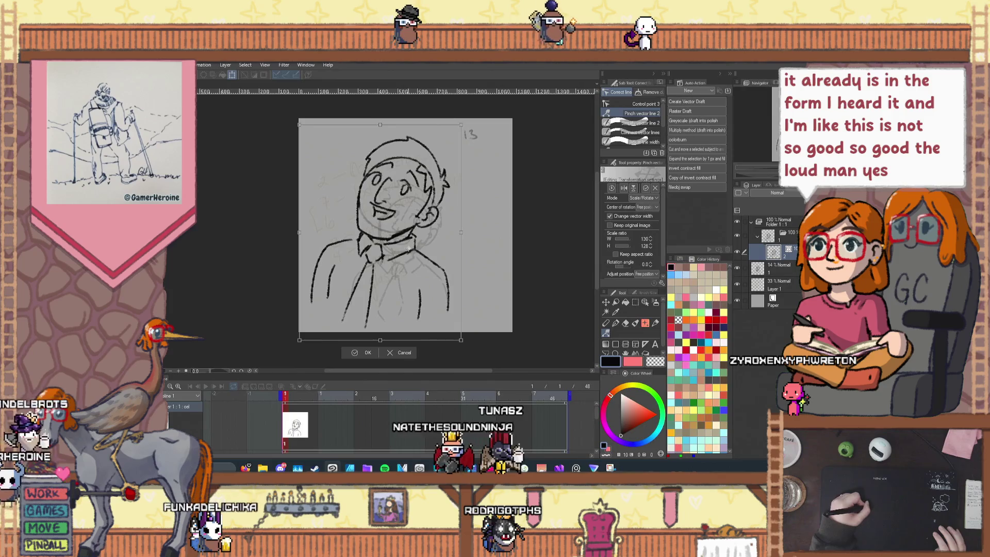
drag(409, 255, 432, 269)
drag(361, 118, 354, 116)
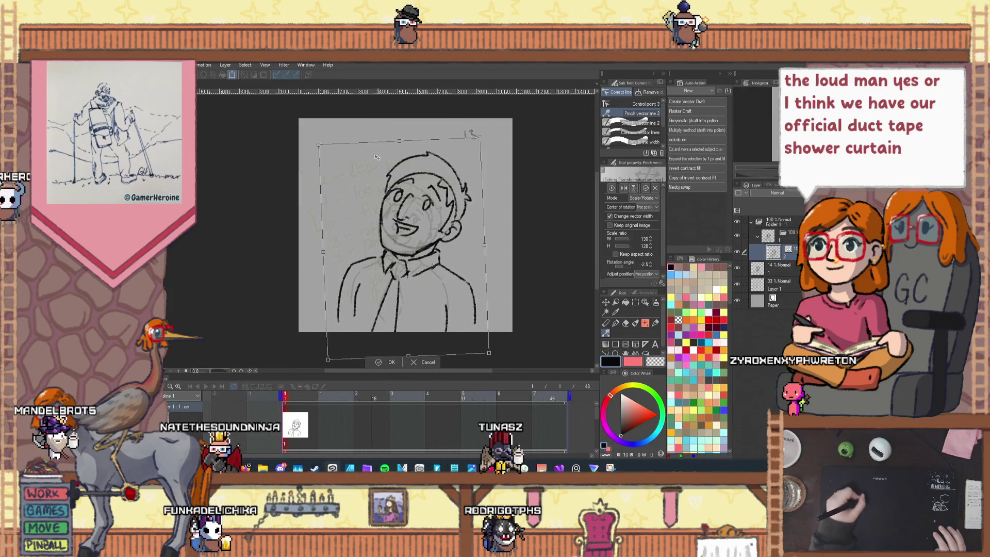
drag(377, 157, 357, 128)
drag(392, 240, 390, 242)
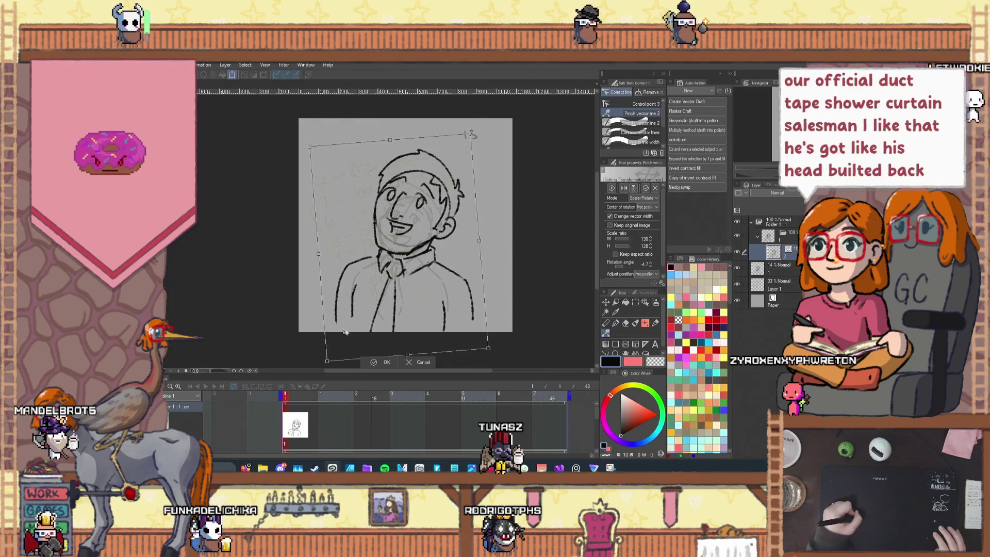
click(379, 361)
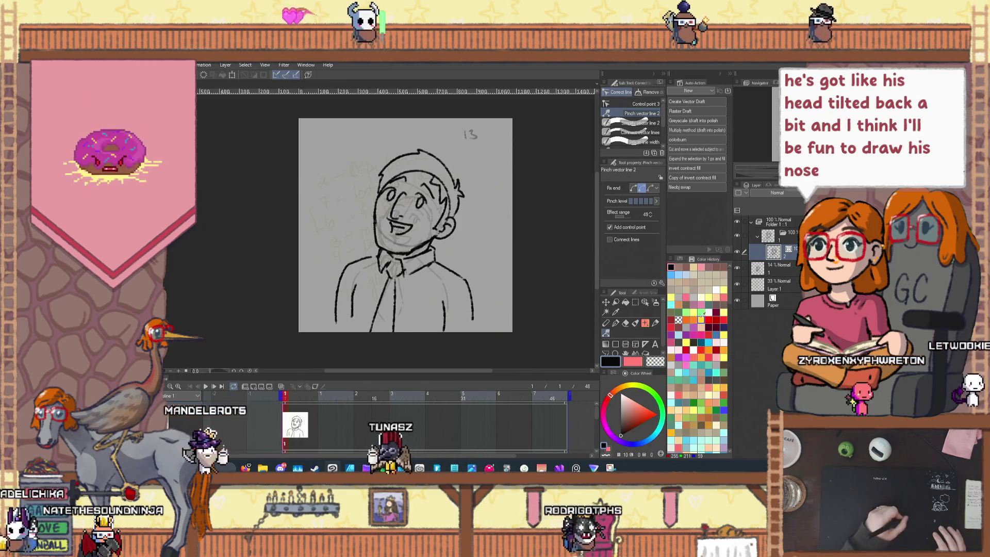
- Shift the drawing layer about 60 px to the right with Move layer
click(607, 324)
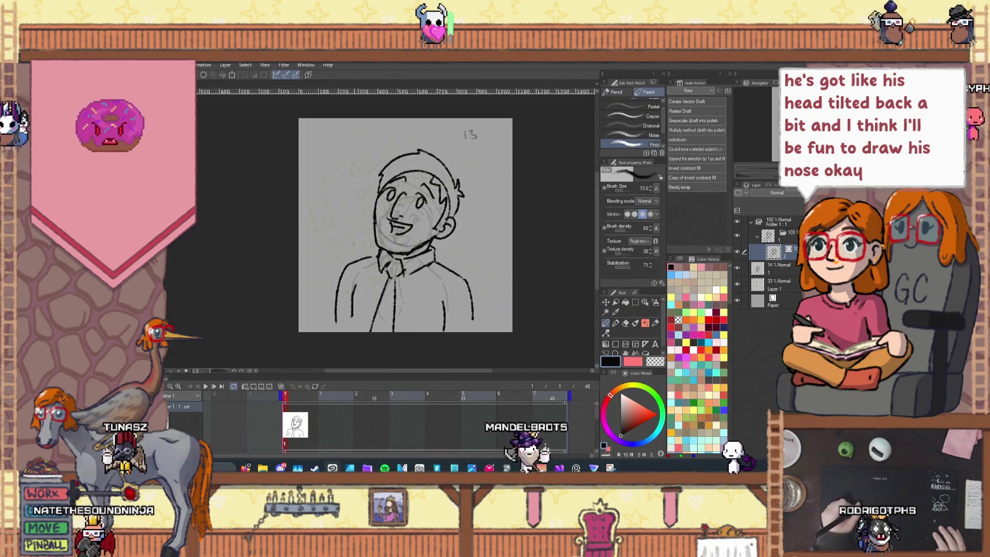
click(607, 304)
drag(386, 263, 416, 266)
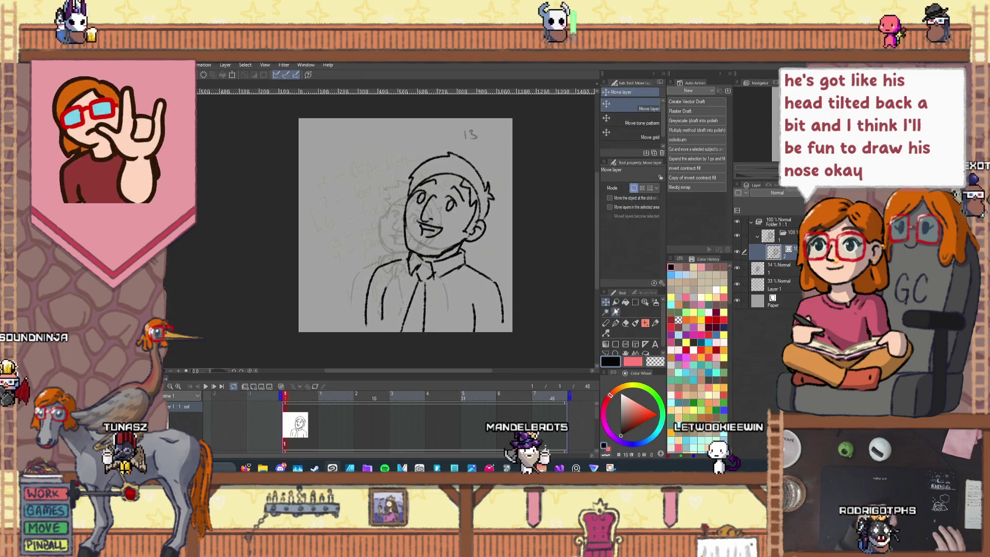
- Hide the faint head-circle sketch layer and pencil a curved stroke and vertical line left of the figure
key(p)
drag(311, 241, 351, 254)
click(736, 268)
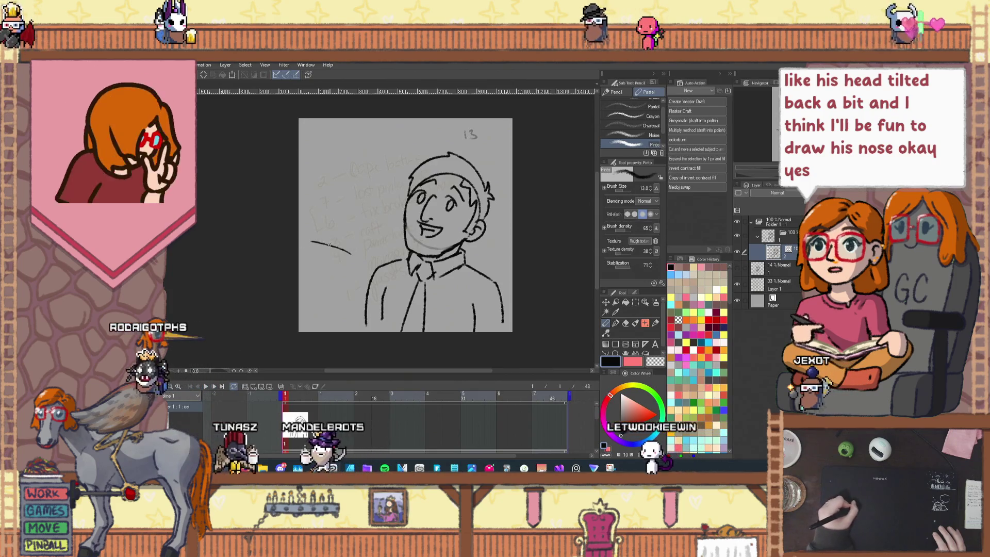
drag(329, 245, 354, 253)
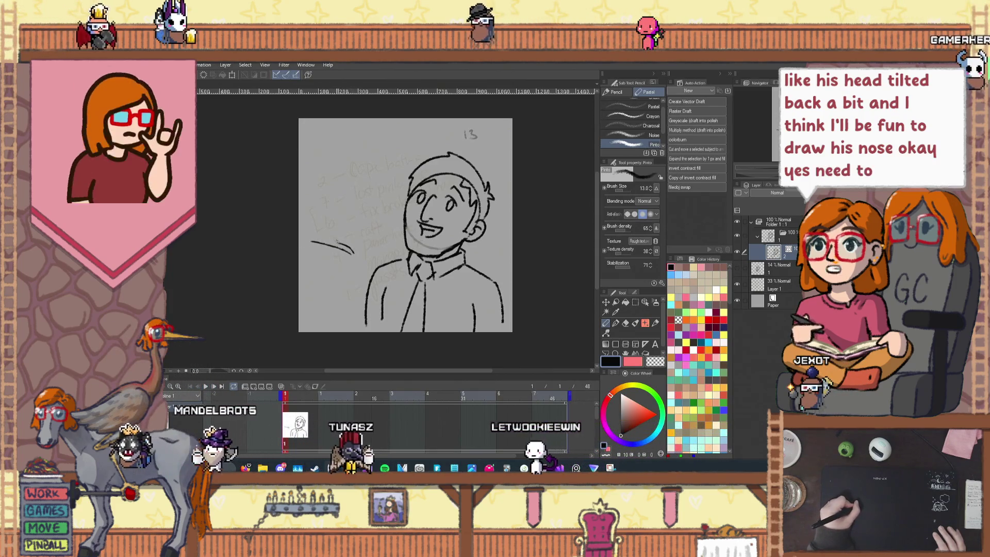
key(ctrl+z)
drag(349, 254, 349, 317)
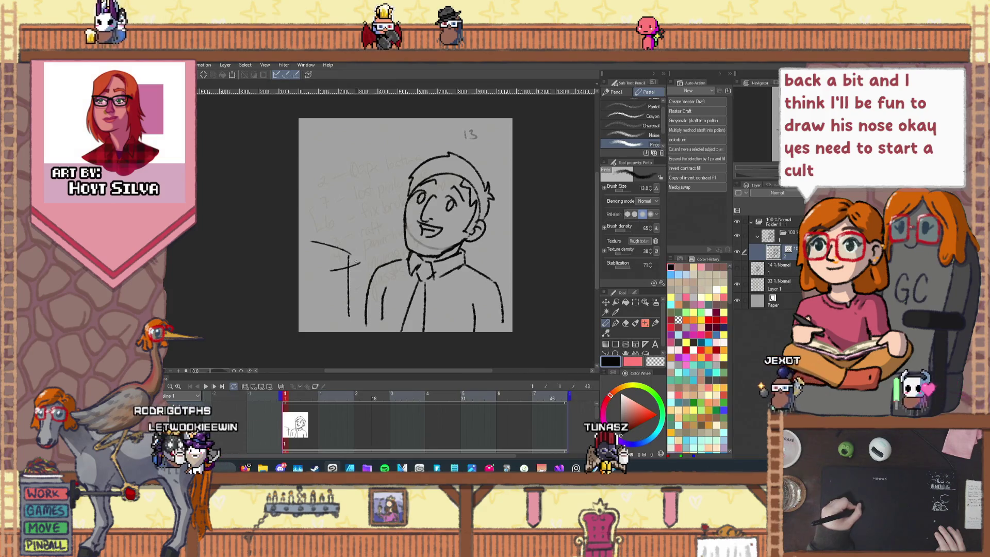
scroll(343, 243, up, 2)
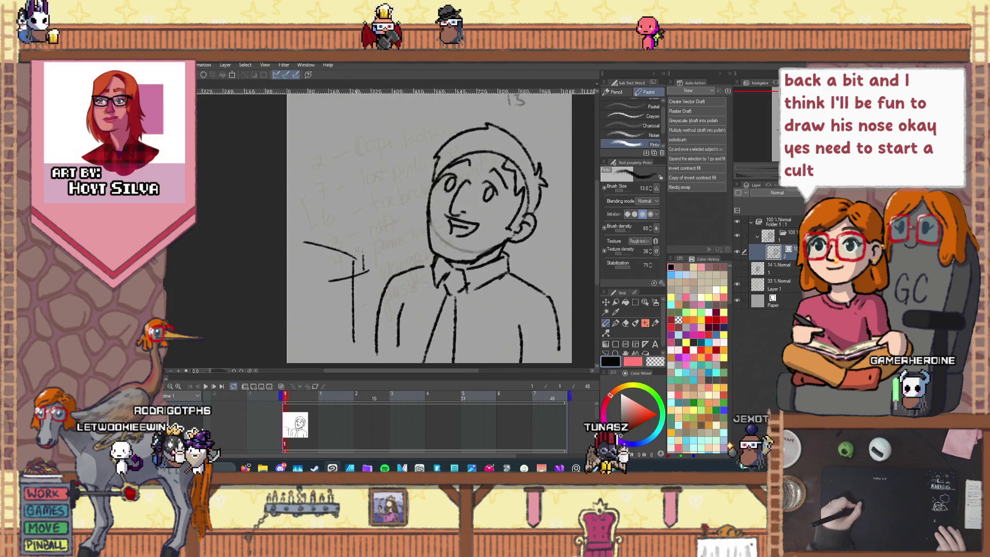
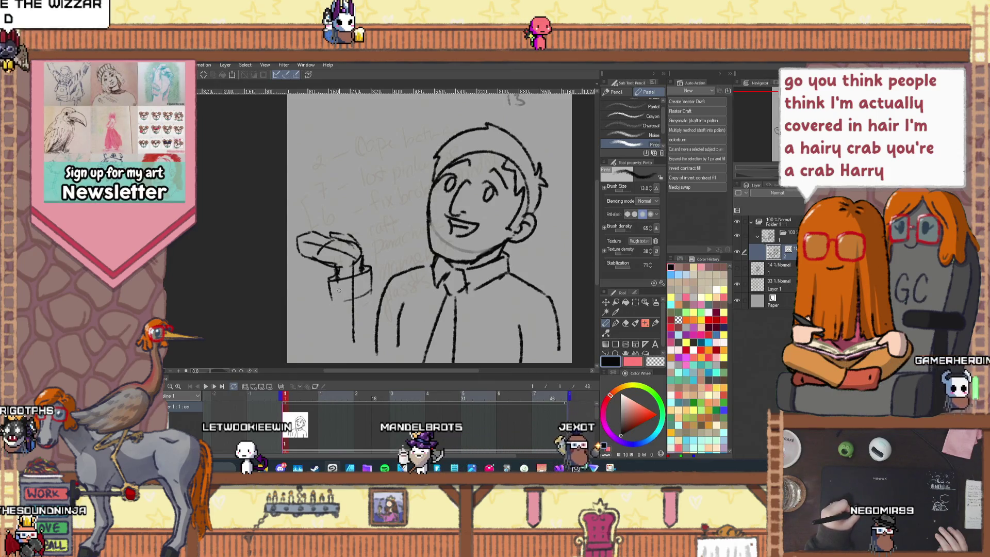
- Draw a small loop stroke at the shirt cuff below the open hand with the Pencil (Pastel)
drag(339, 290, 338, 294)
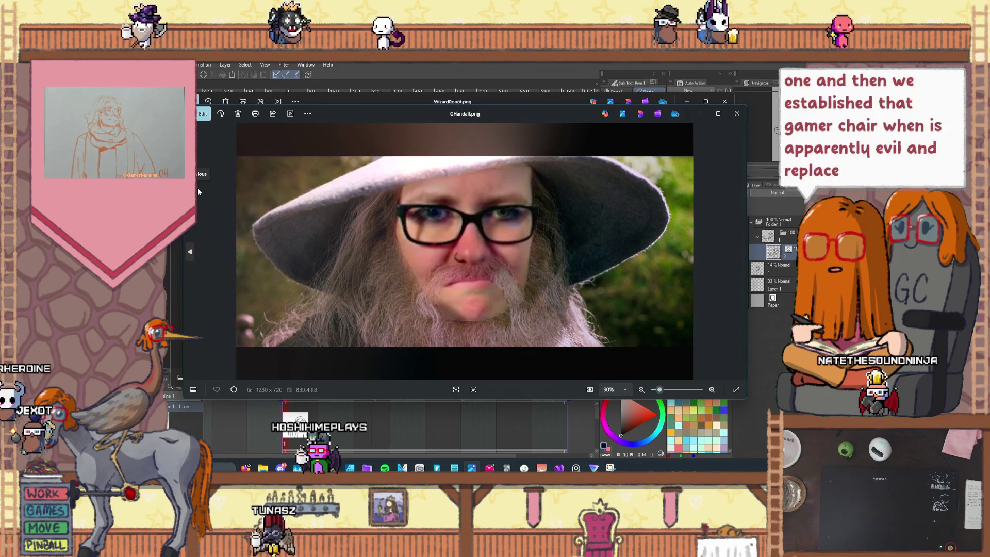
- Close the GHandalf.png image in Photos so WizardRobot.png shows
click(735, 115)
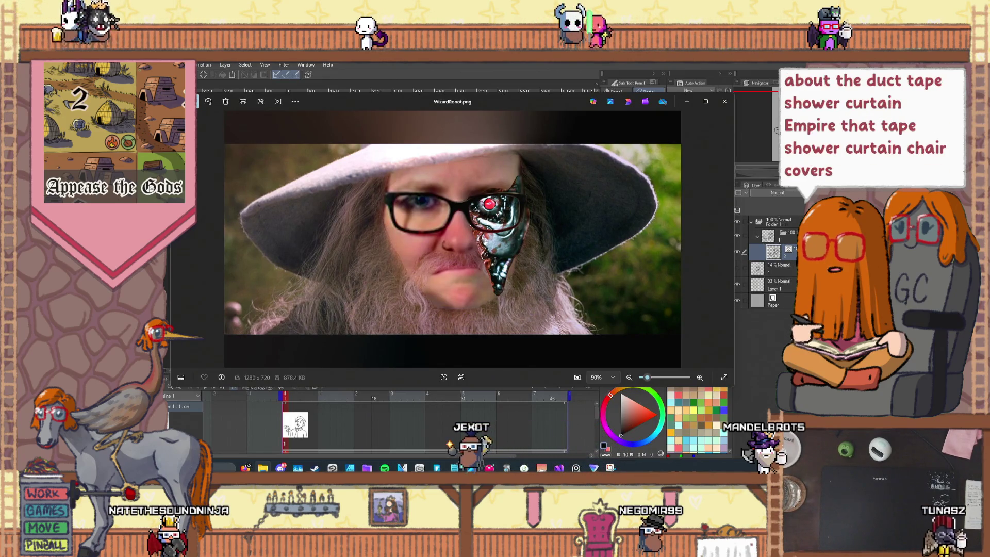
- Close the WizardRobot.png image in Photos to get back to the man's sketch
click(727, 101)
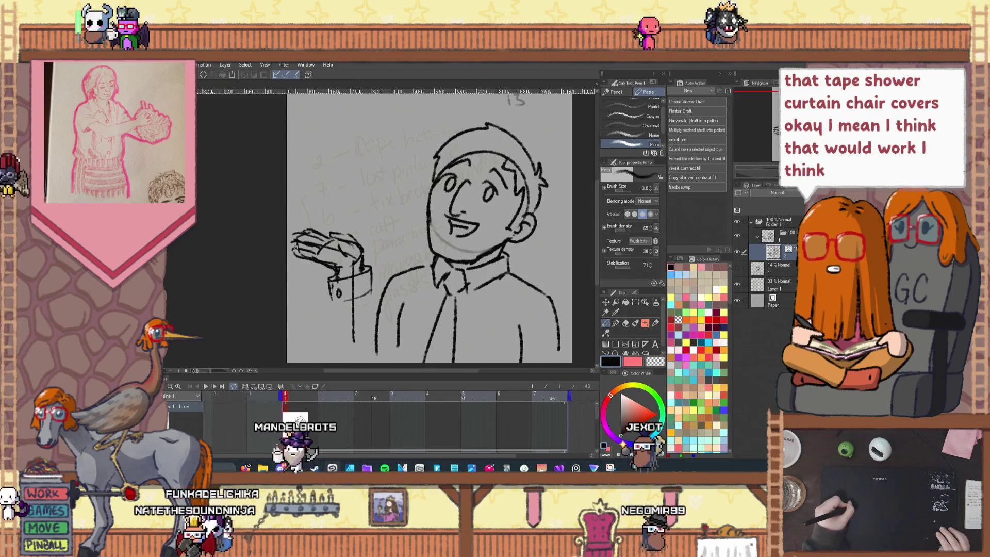
- Add pencil strokes across the man's open hand to refine it, then zoom in on it
drag(294, 242, 335, 250)
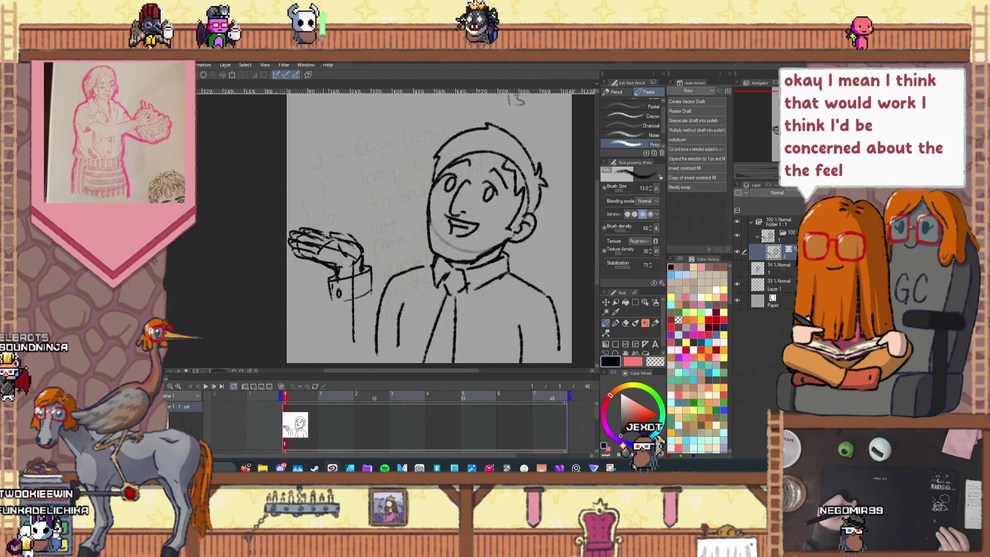
scroll(335, 241, up, 3)
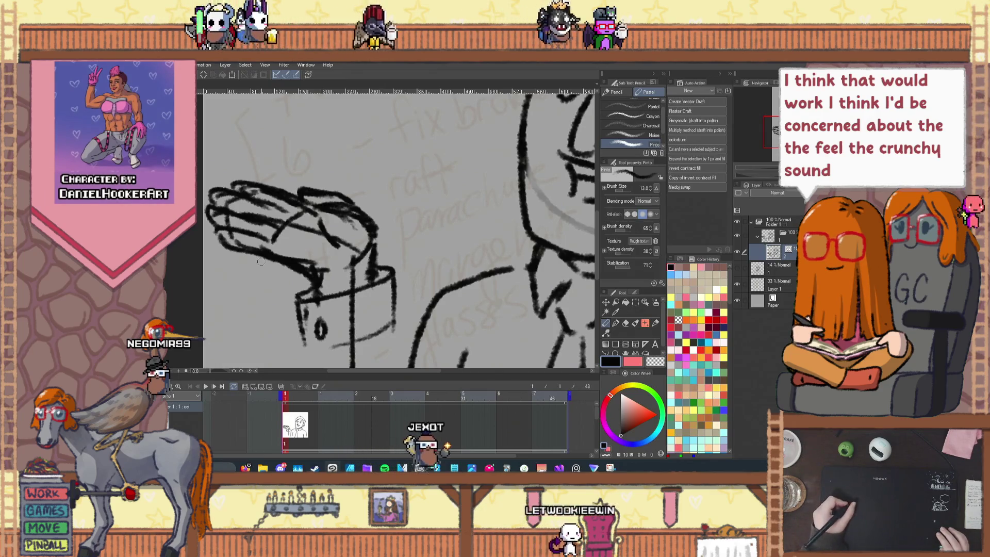
scroll(261, 262, down, 4)
scroll(304, 297, up, 3)
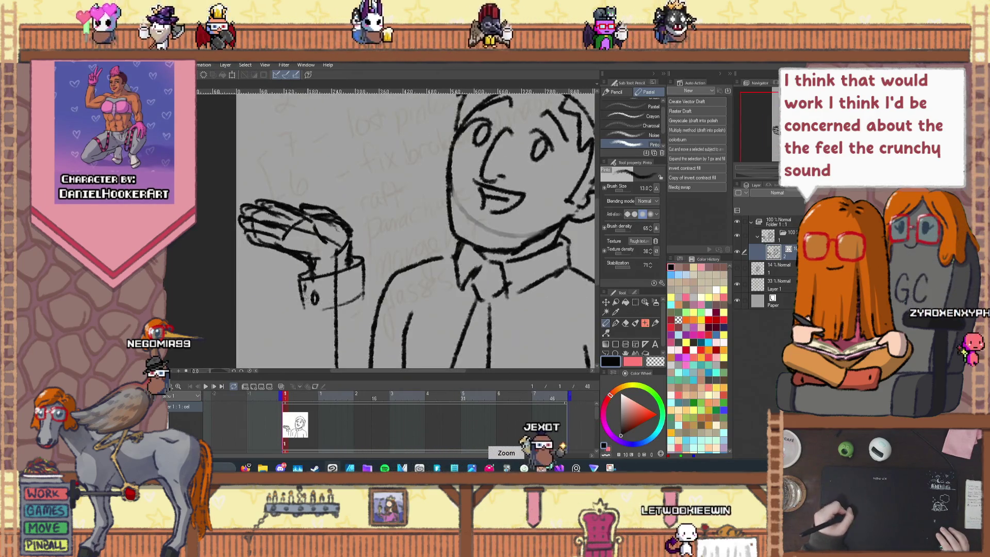
key(h)
drag(344, 317, 335, 192)
key(p)
key(ctrl+z)
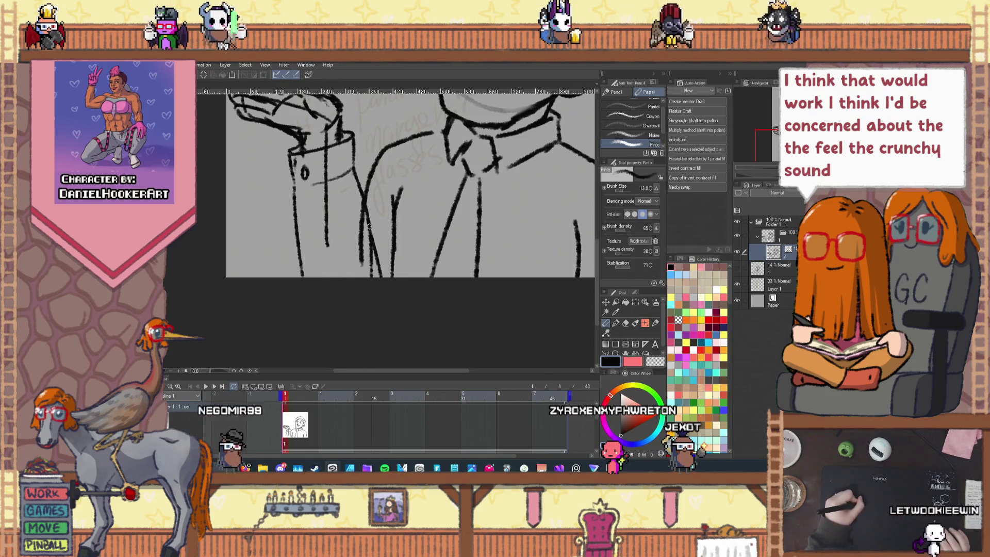
scroll(367, 220, down, 4)
key(h)
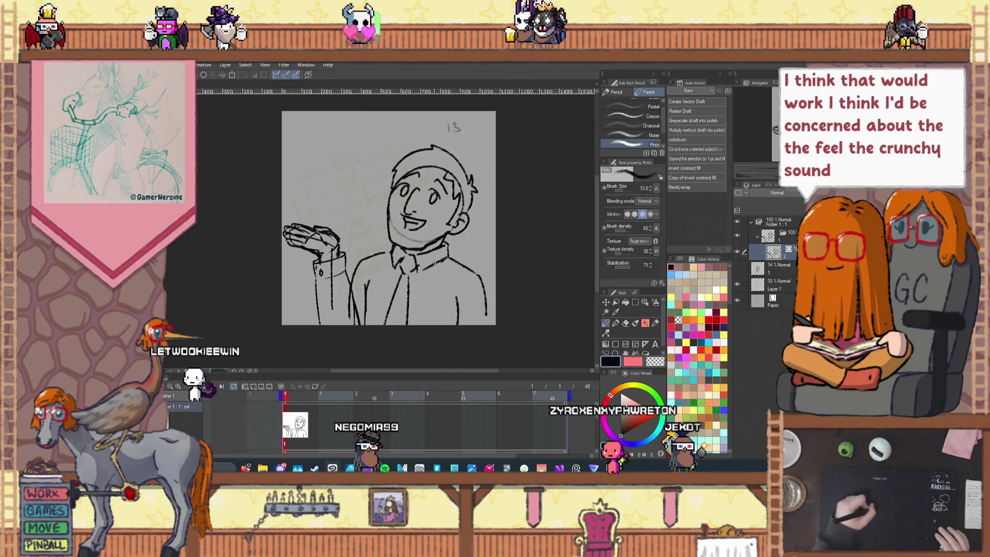
scroll(392, 252, up, 3)
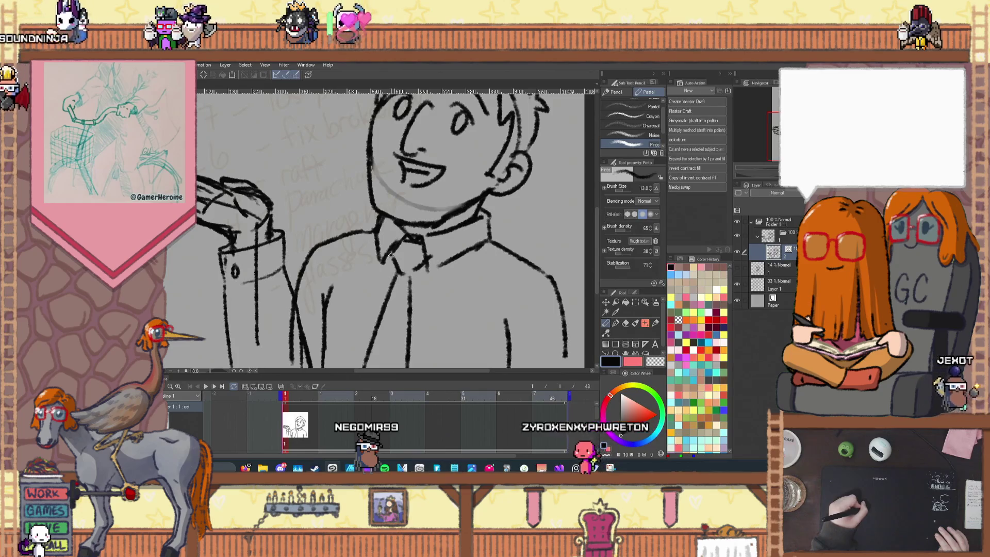
scroll(391, 255, down, 2)
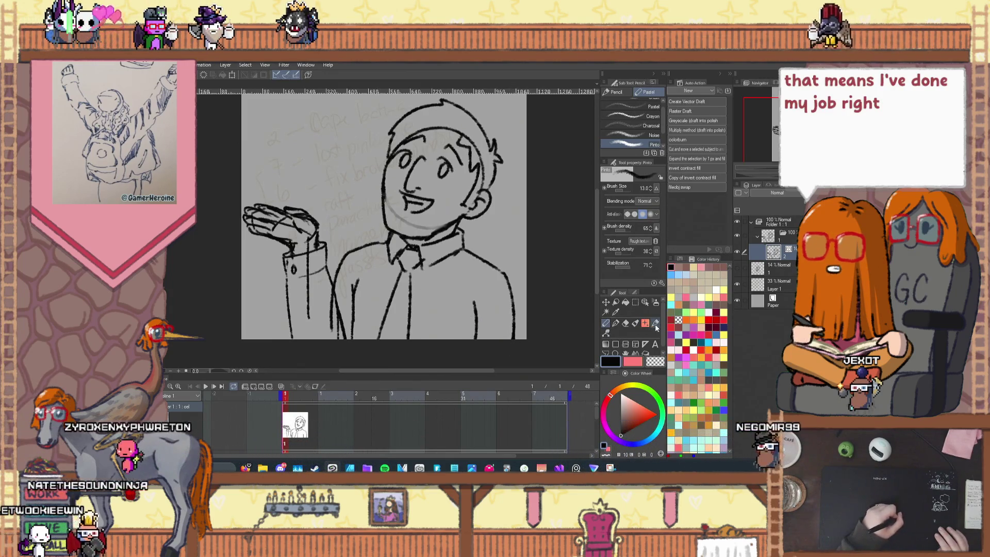
click(606, 333)
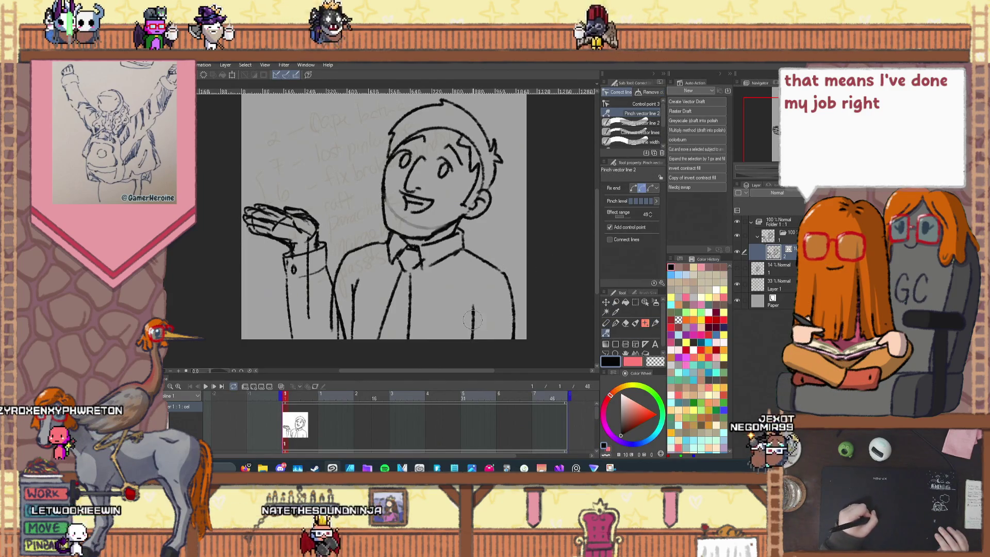
- Return to the Pencil (Pastel) sub-tool and undo the last edit to the sketch
click(605, 324)
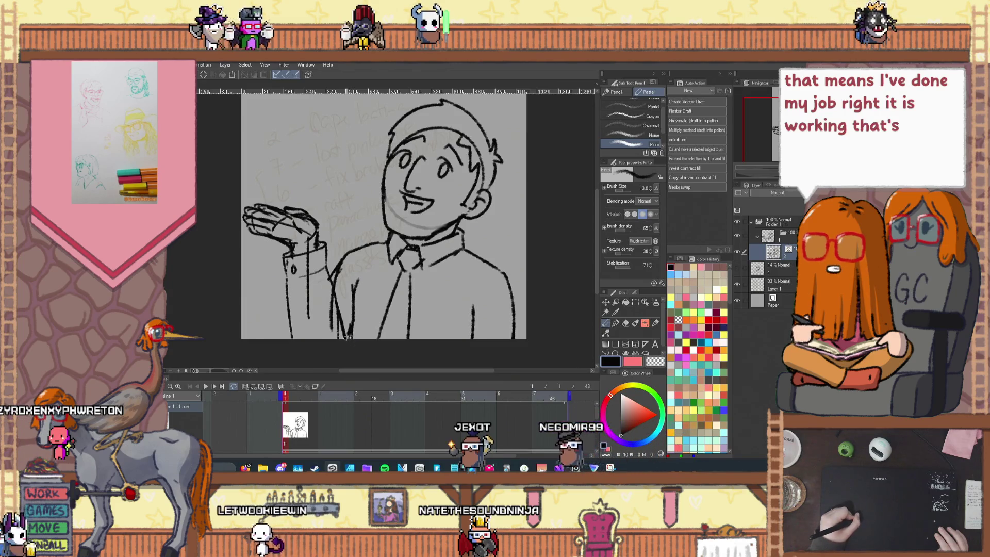
key(ctrl+z)
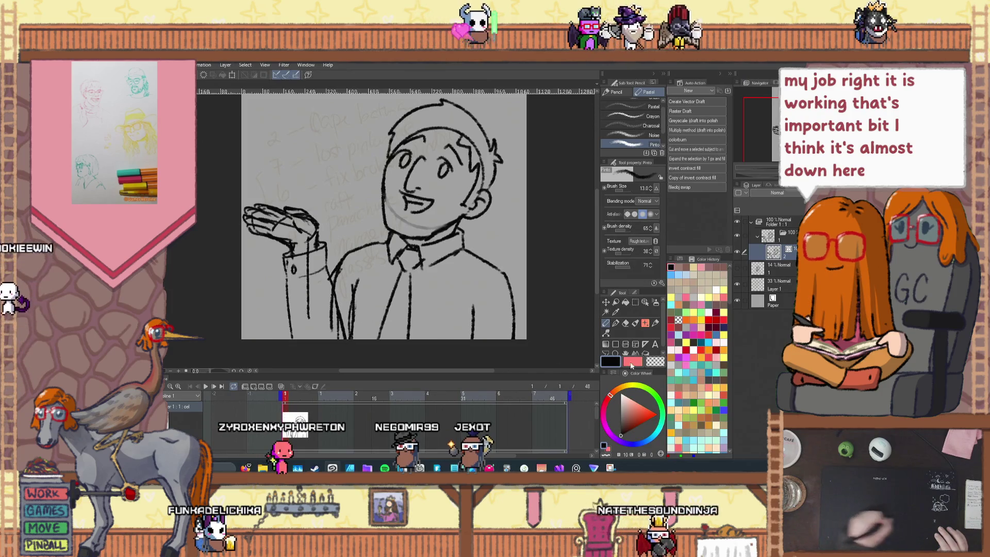
- Switch to the vector Eraser with the E shortcut
key(e)
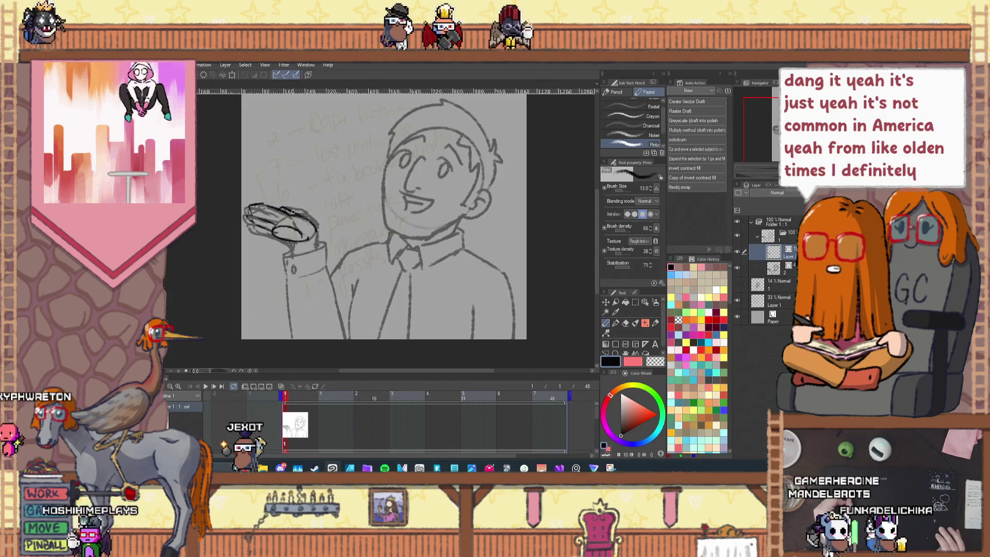
- Add strokes on the hand's right edge and inside the oval, undoing a stray curve above the hand
mouse_move(298, 212)
mouse_down()
mouse_move(304, 233)
mouse_move(296, 227)
mouse_up()
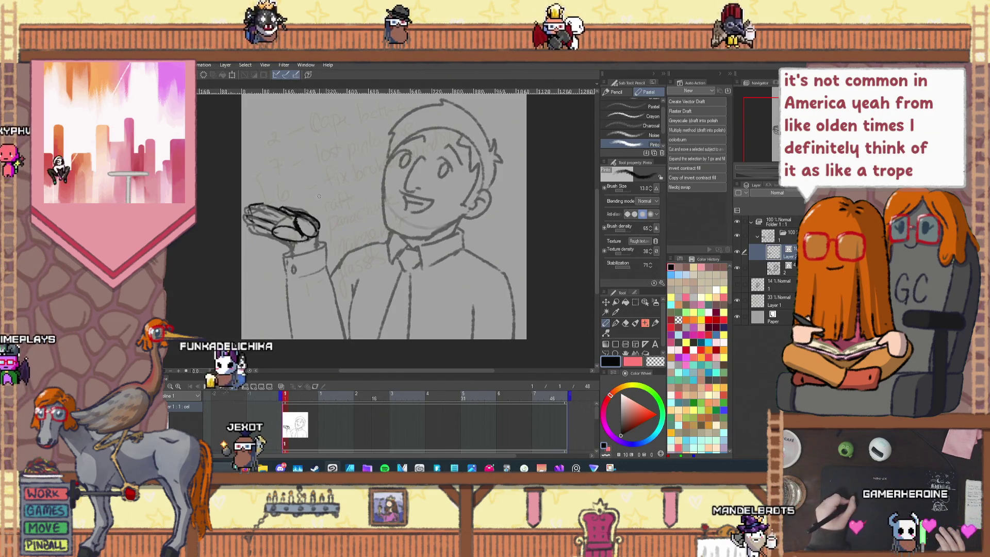
mouse_move(283, 185)
mouse_down()
mouse_move(351, 147)
mouse_move(333, 164)
mouse_move(293, 174)
mouse_move(343, 170)
mouse_move(314, 154)
mouse_move(276, 166)
mouse_up()
key(ctrl+z)
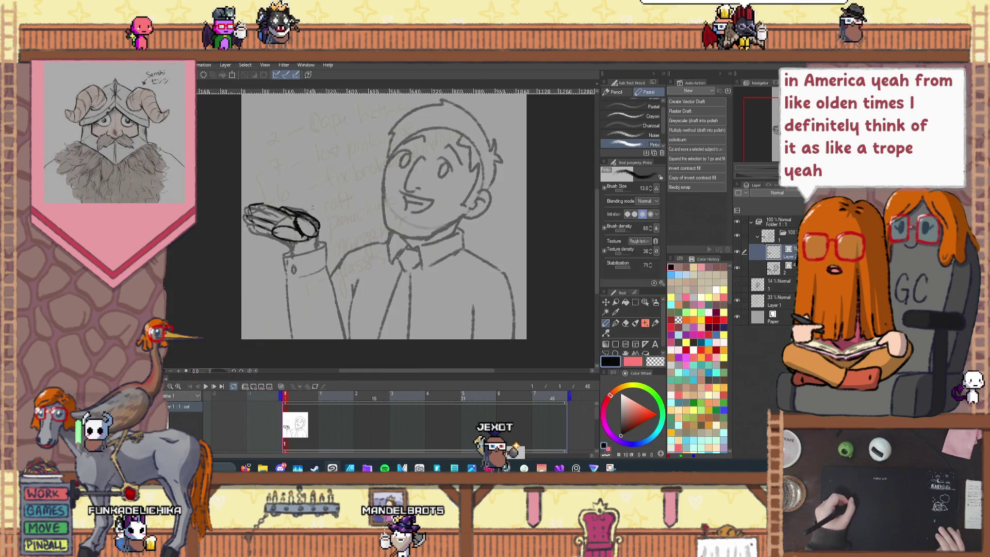
drag(309, 219, 282, 242)
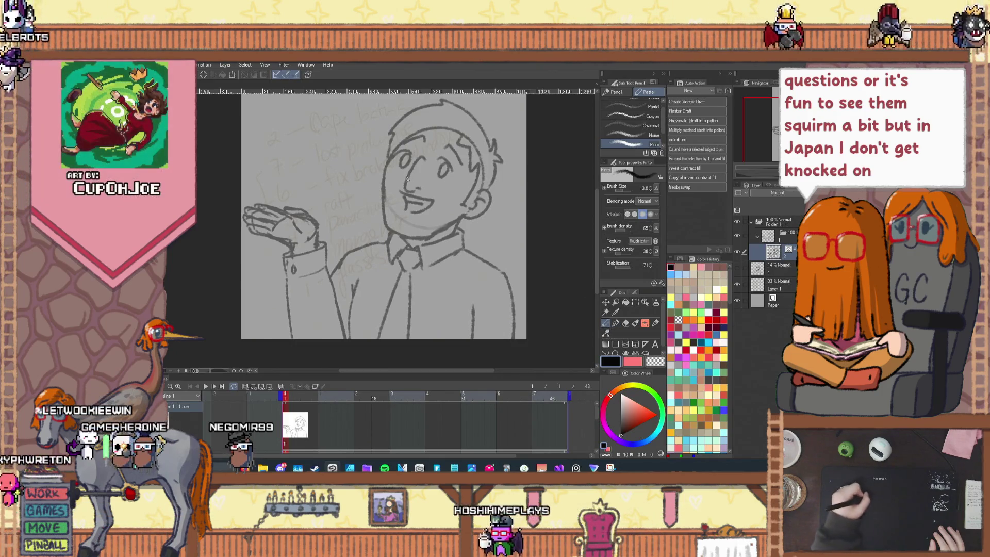
- Set the Pinch vector line 2 effect range to 20, then return to the Pencil (Pastel)
click(605, 332)
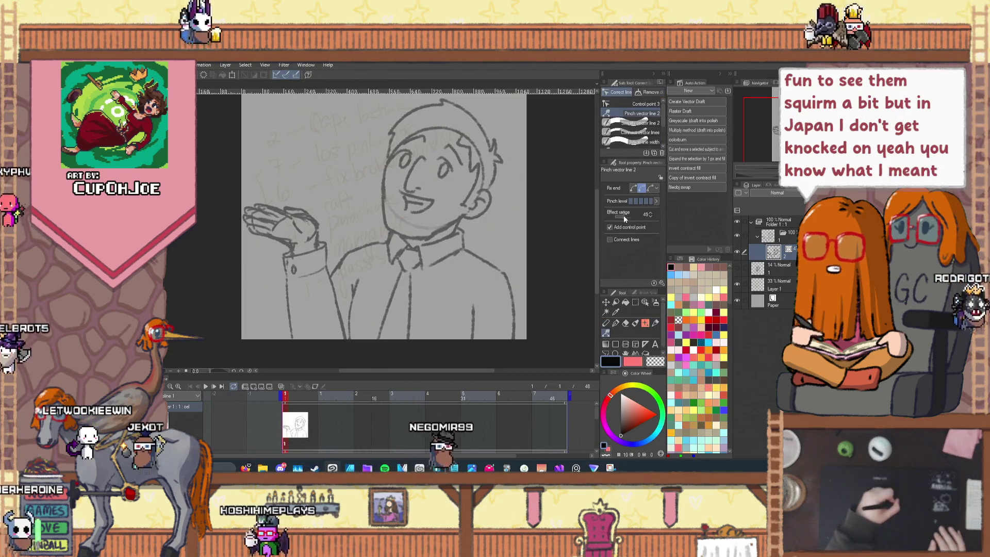
drag(623, 215, 614, 212)
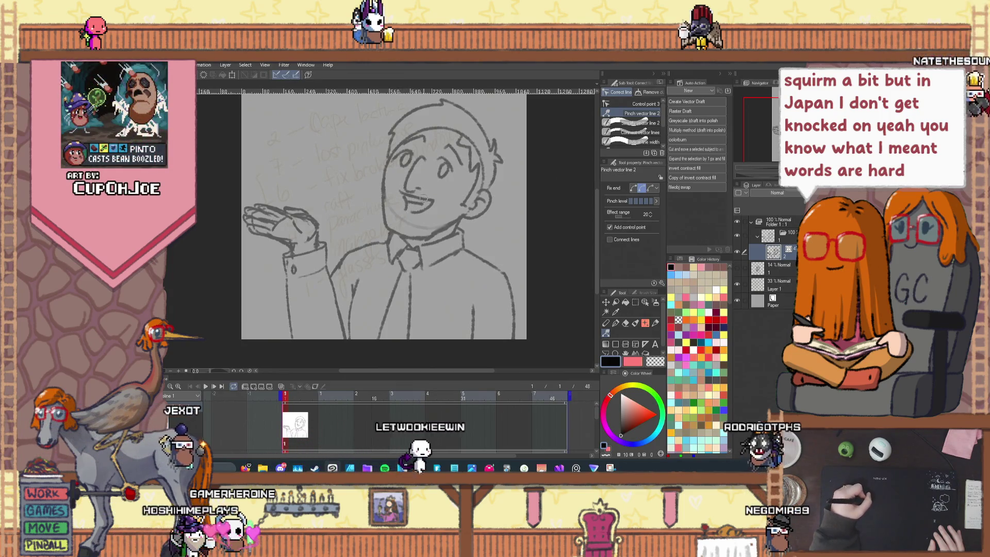
click(606, 324)
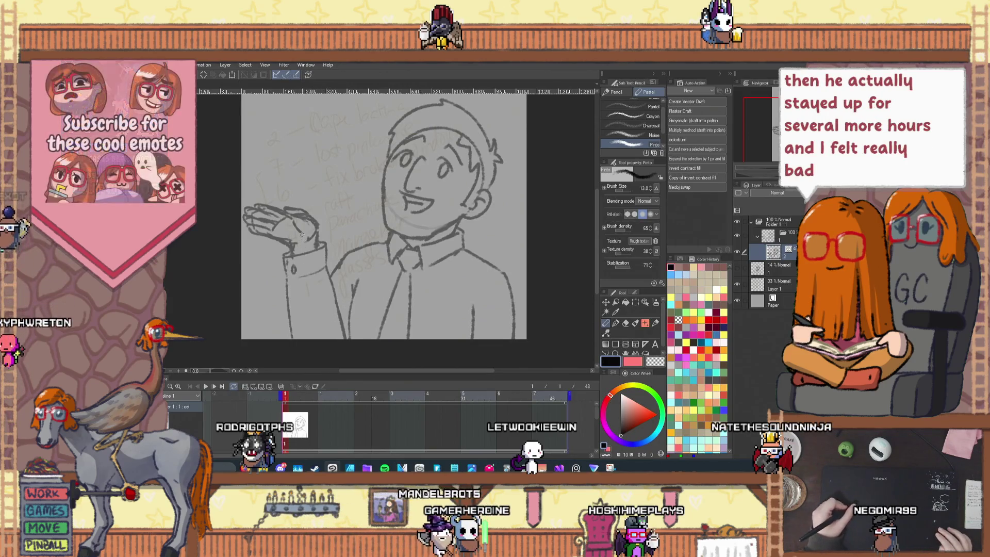
- Zoom in and draw a dark stroke along the hand's top, redrawn once, plus one at its right end
key(ctrl+plus)
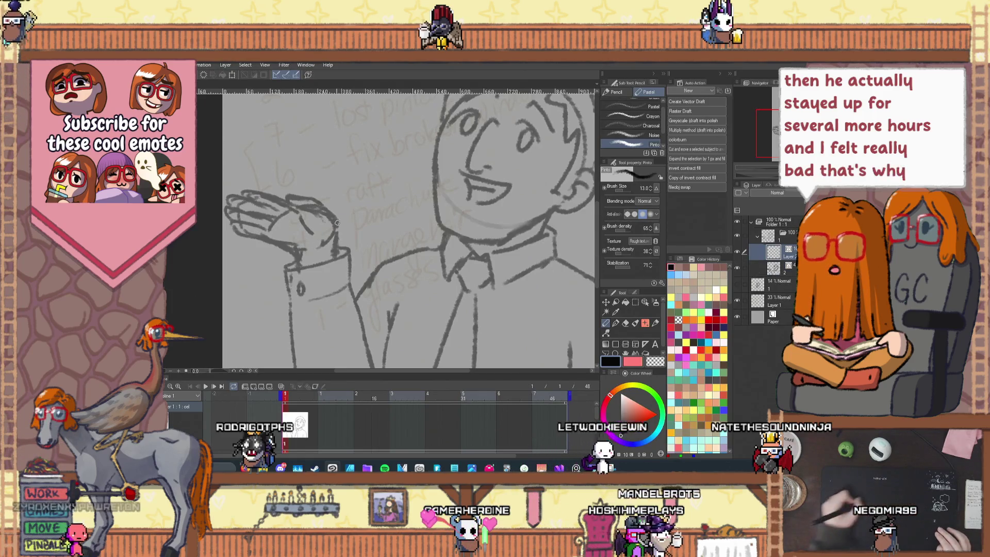
drag(223, 211, 304, 236)
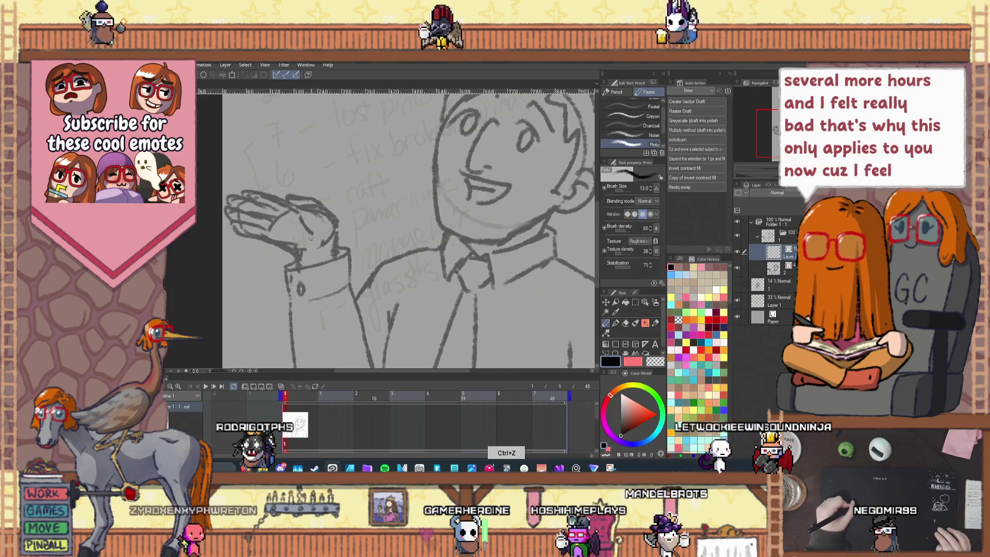
key(ctrl+z)
drag(337, 223, 241, 191)
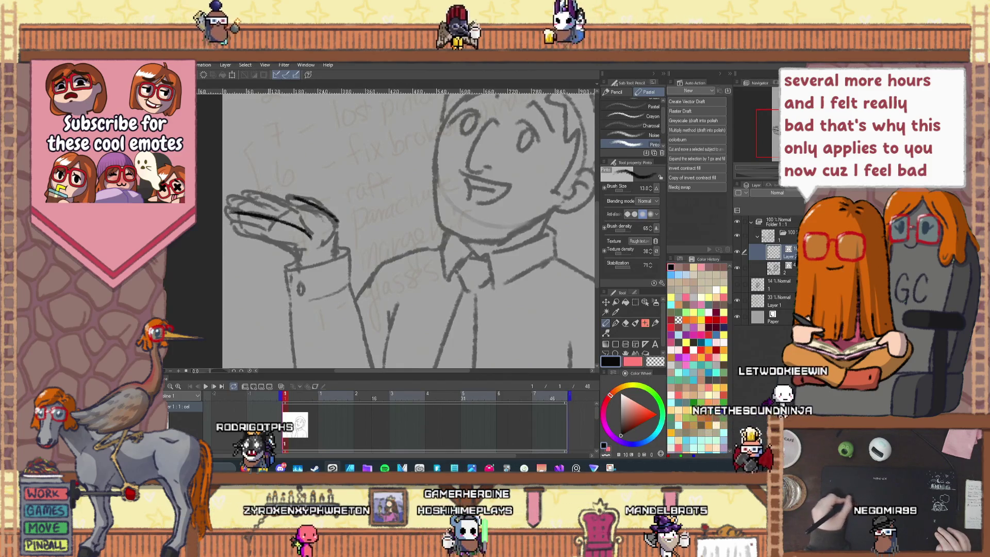
drag(336, 223, 314, 237)
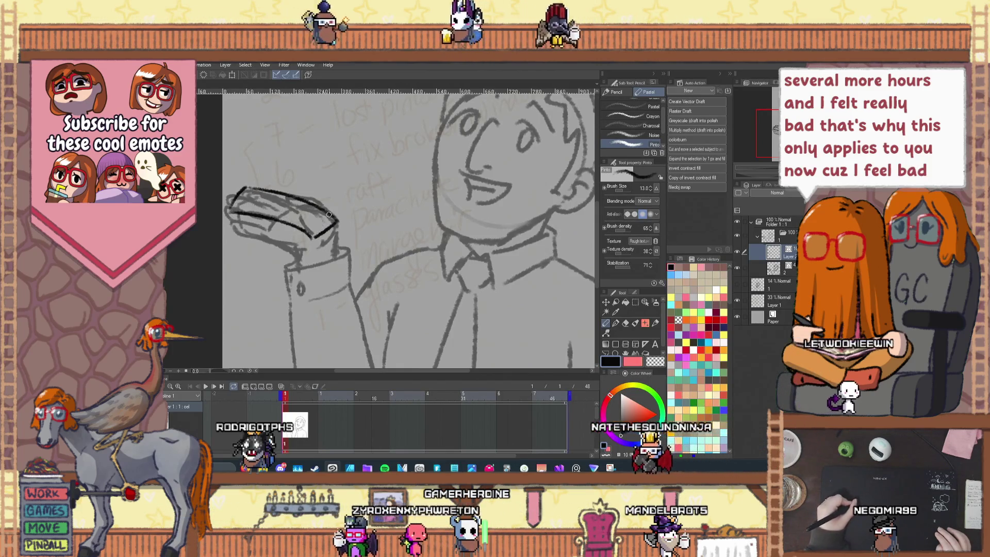